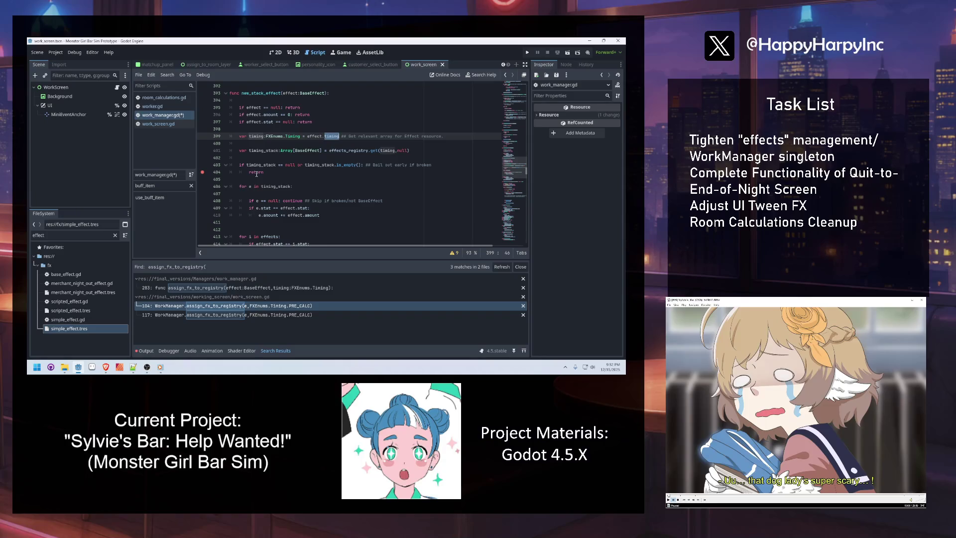
Give new_stack_effect a '-> void' return type and save work_manager.gd.
click(326, 93)
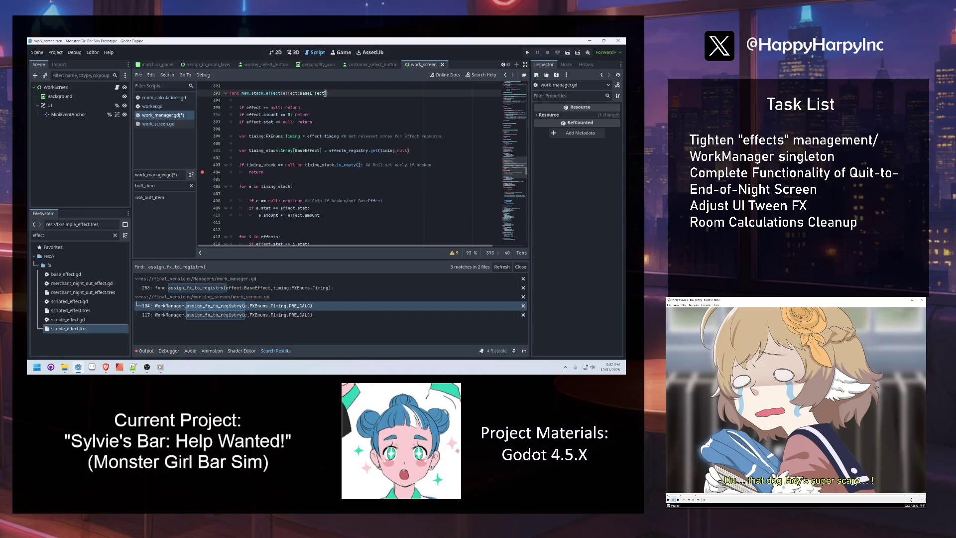
text(-> void)
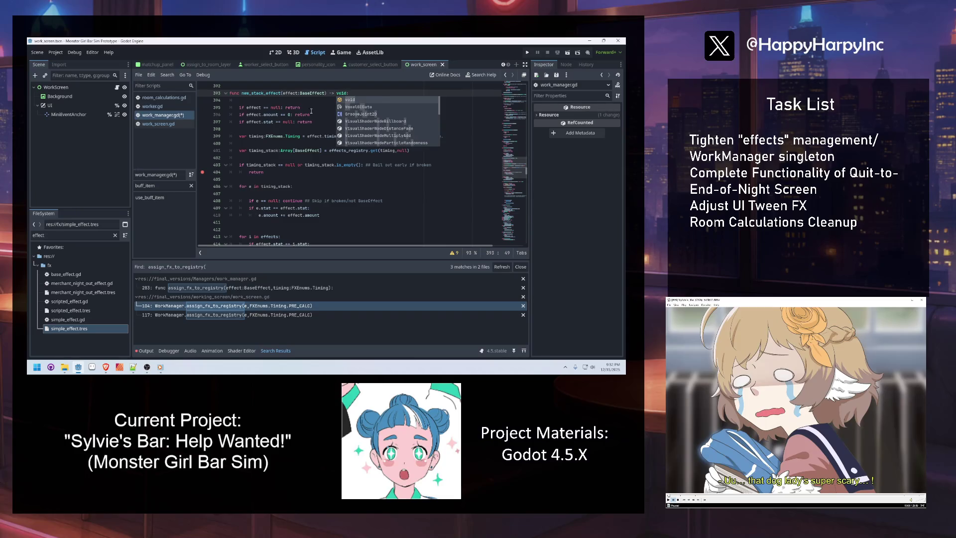
click(293, 150)
click(288, 165)
key(ctrl+s)
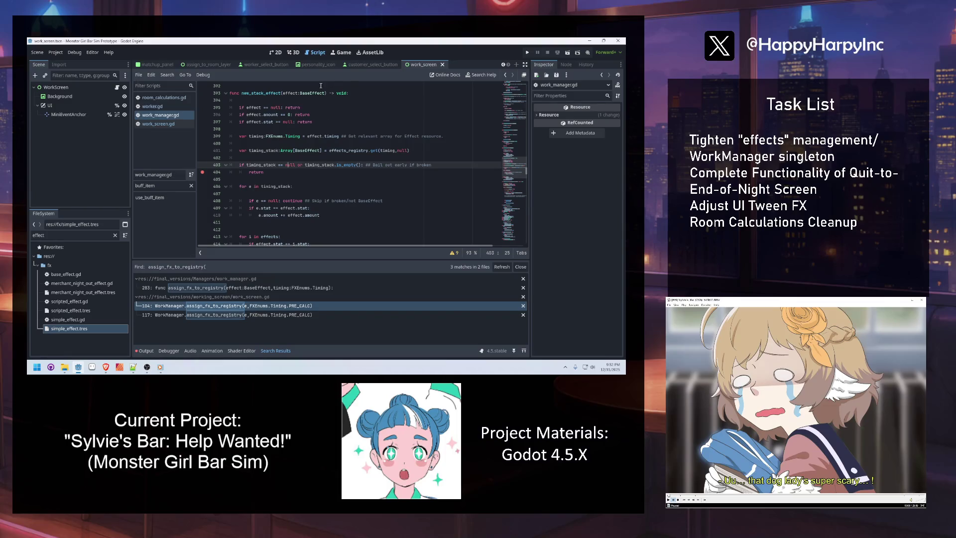
Delete blank line 411 and the trailing 'for i in effects' loop from new_stack_effect.
click(258, 99)
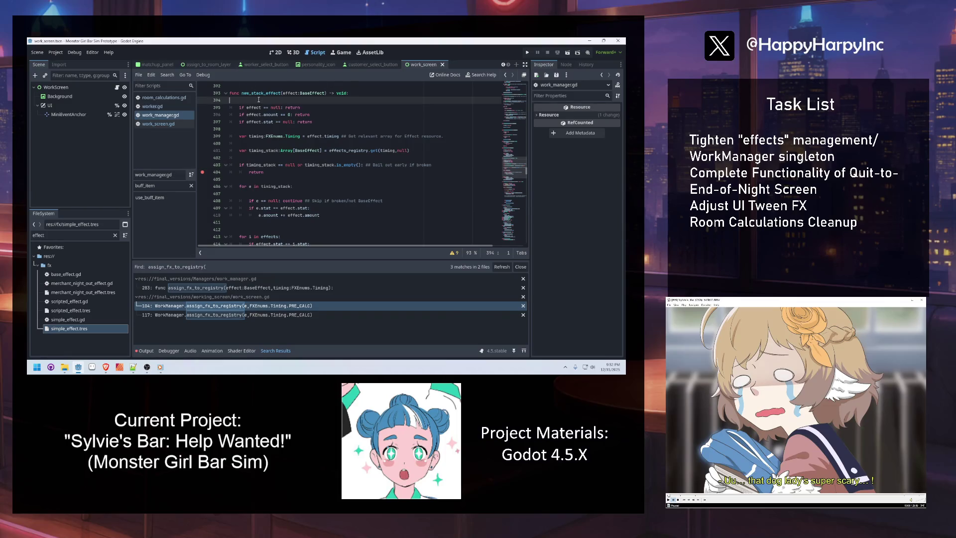
click(261, 130)
click(257, 143)
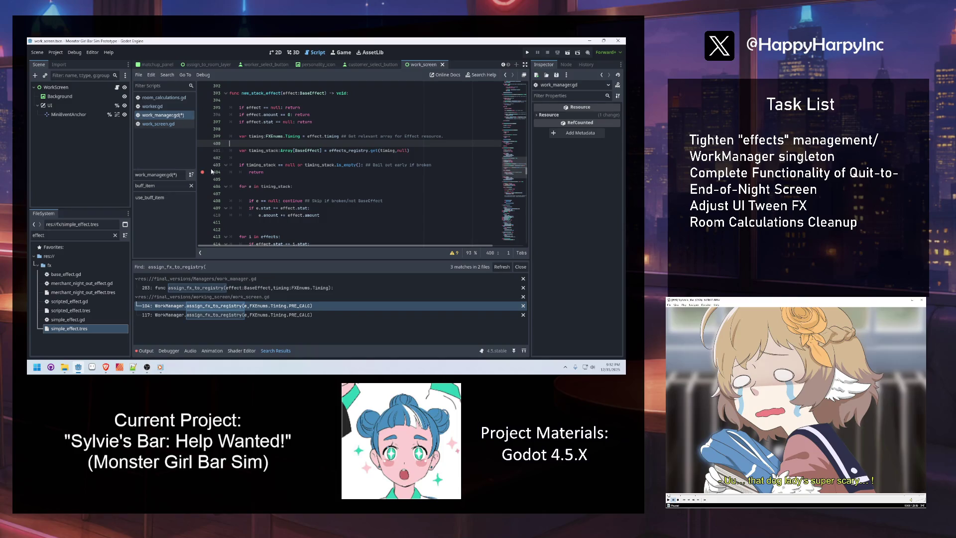
click(262, 180)
click(288, 222)
key(BackSpace)
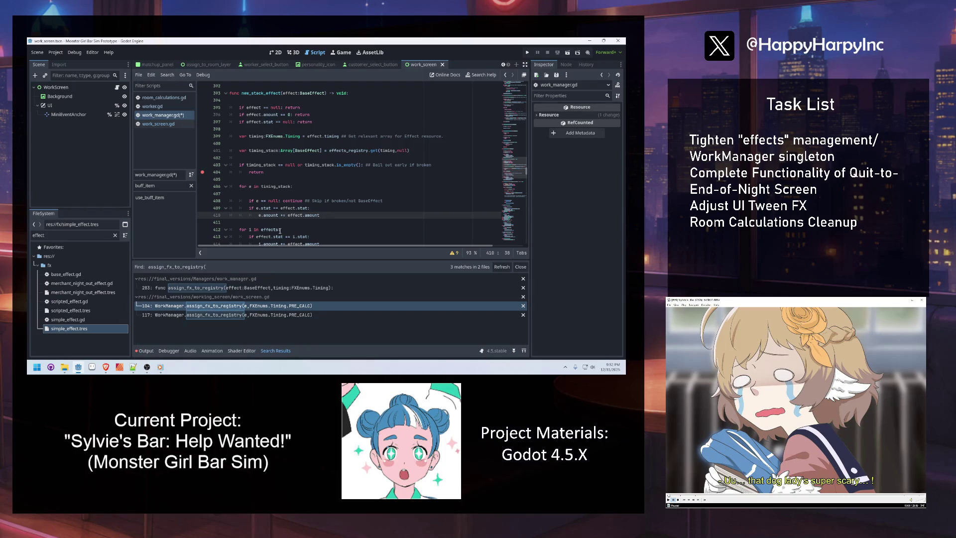
scroll(280, 231, down, 2)
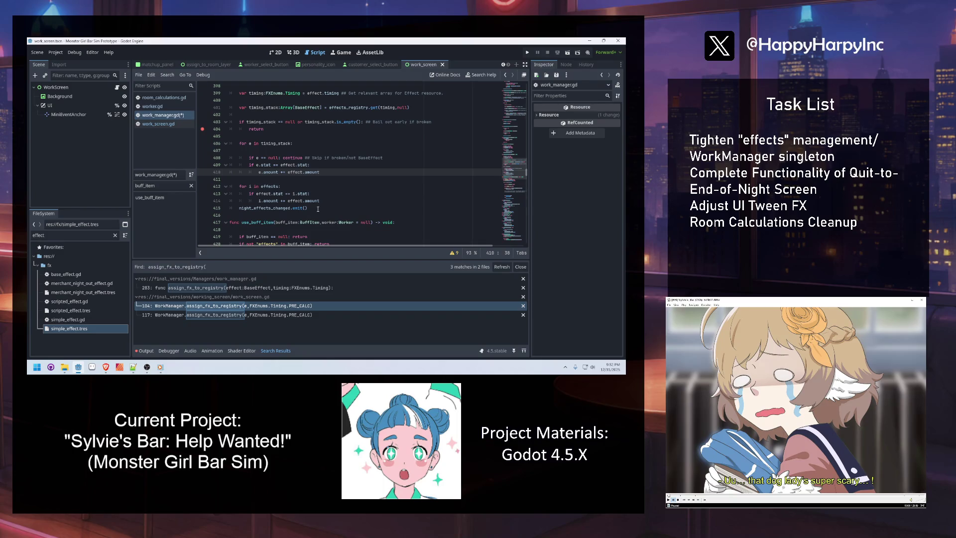
drag(338, 201, 178, 180)
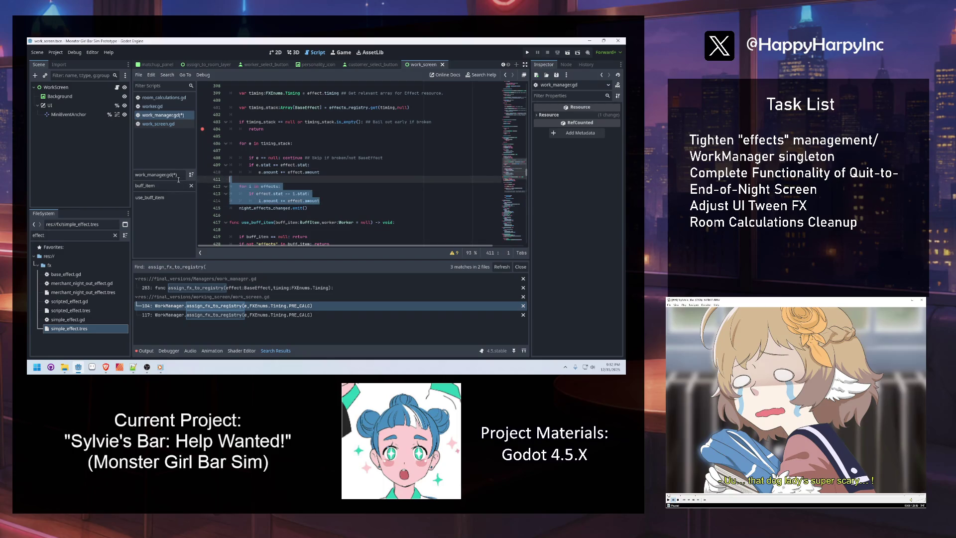
key(BackSpace)
scroll(325, 173, up, 4)
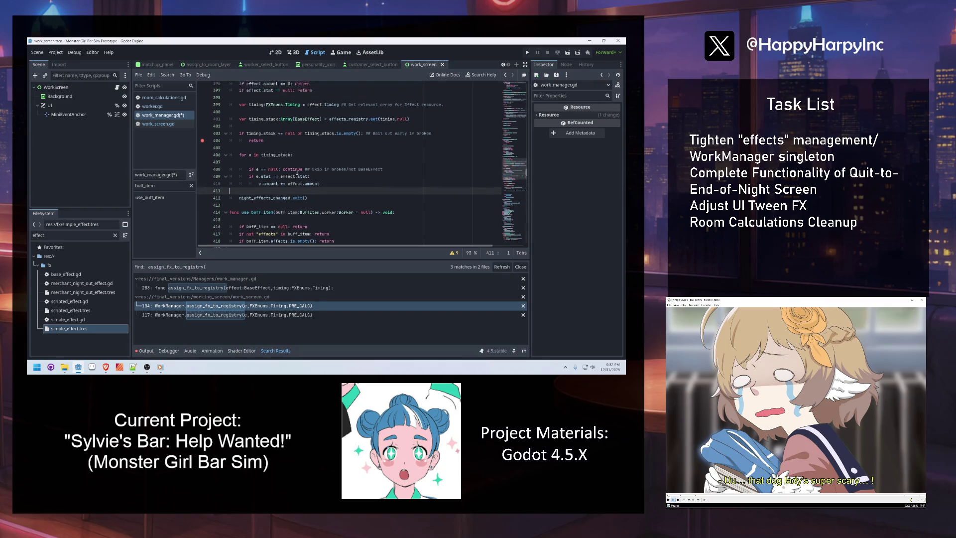
click(259, 135)
click(332, 153)
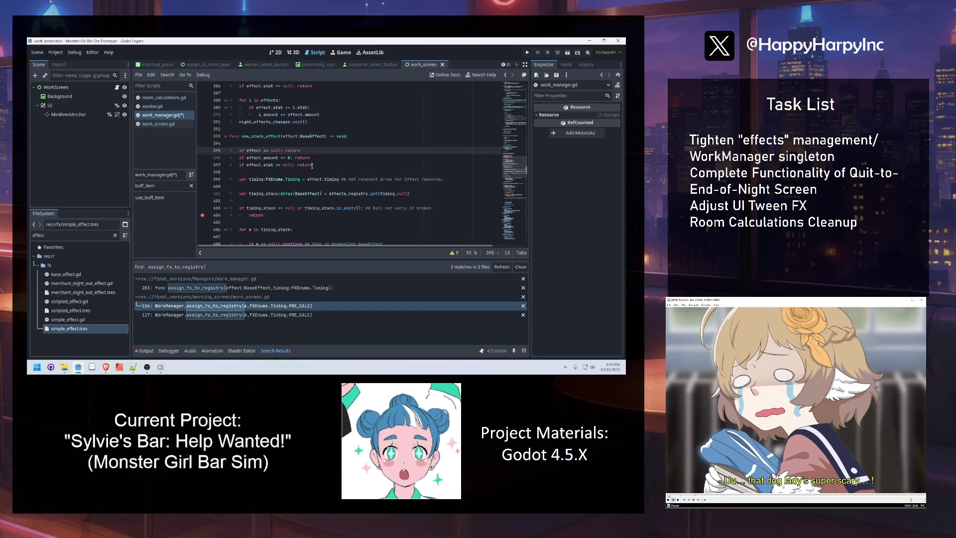
Delete the amount and stat guard lines and the blank line before timing_stack.
drag(314, 165, 230, 158)
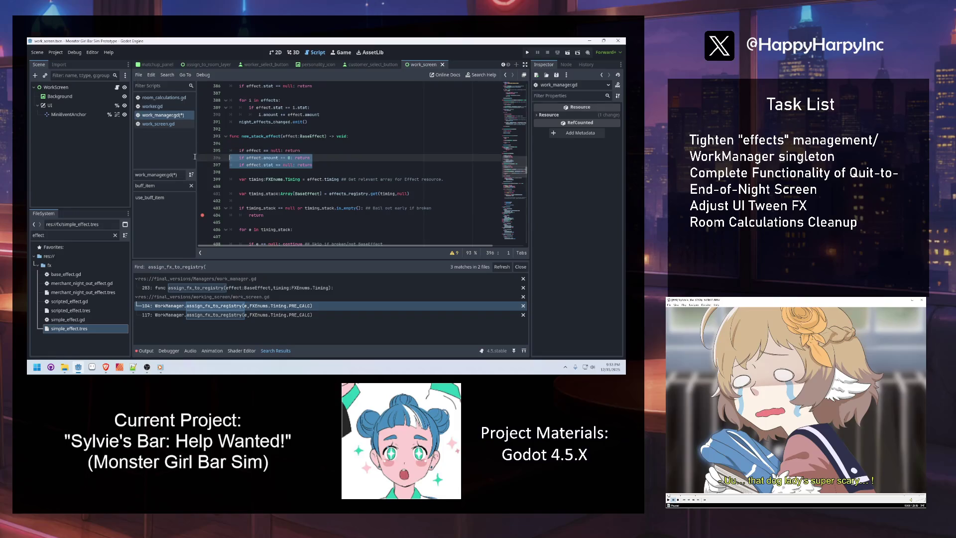
key(BackSpace)
key(BackSpace)
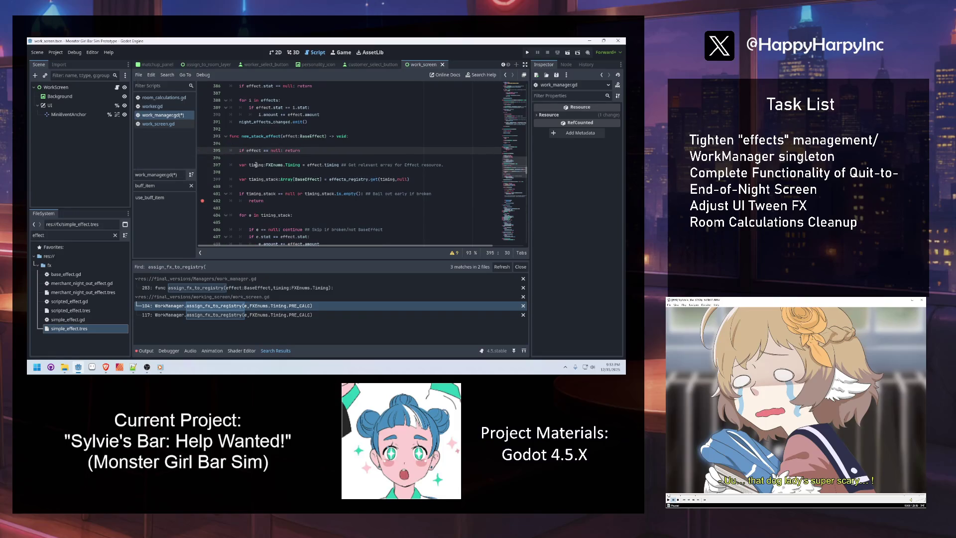
click(280, 173)
key(BackSpace)
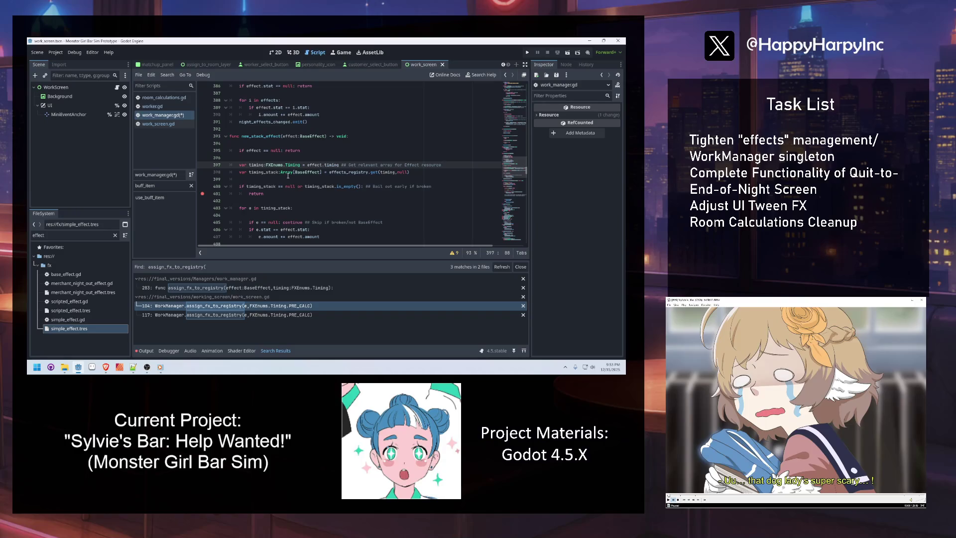
text(##)
key(Up)
key(Up)
key(Up)
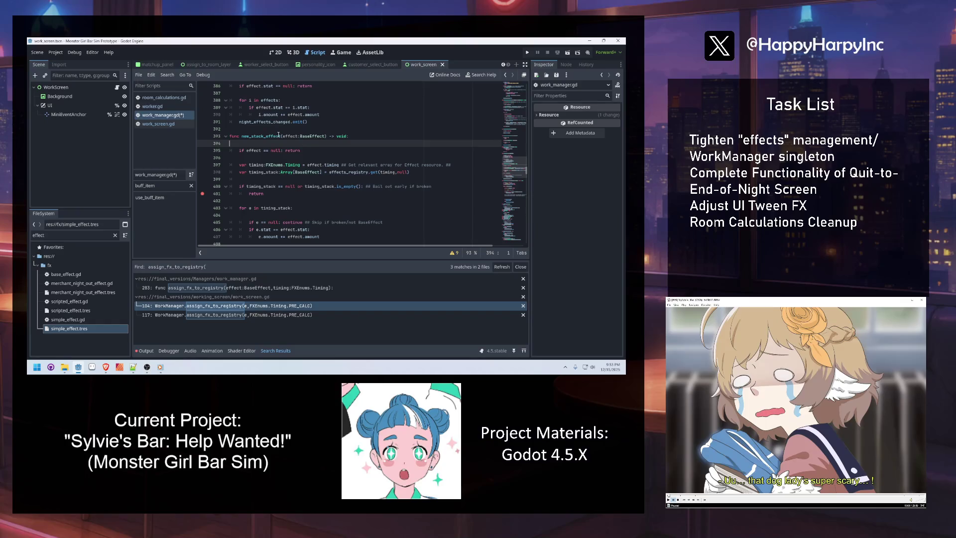
double_click(328, 165)
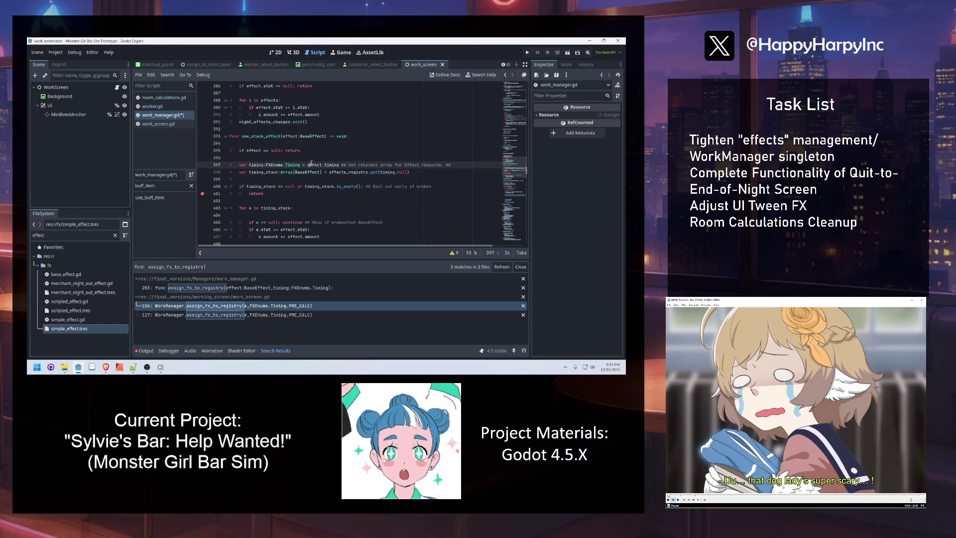
Add 'if timing == null: return' after the timing line, toggle a breakpoint there, and save.
click(471, 164)
key(Return)
text(iming == null:)
key(Return)
text(reutrn)
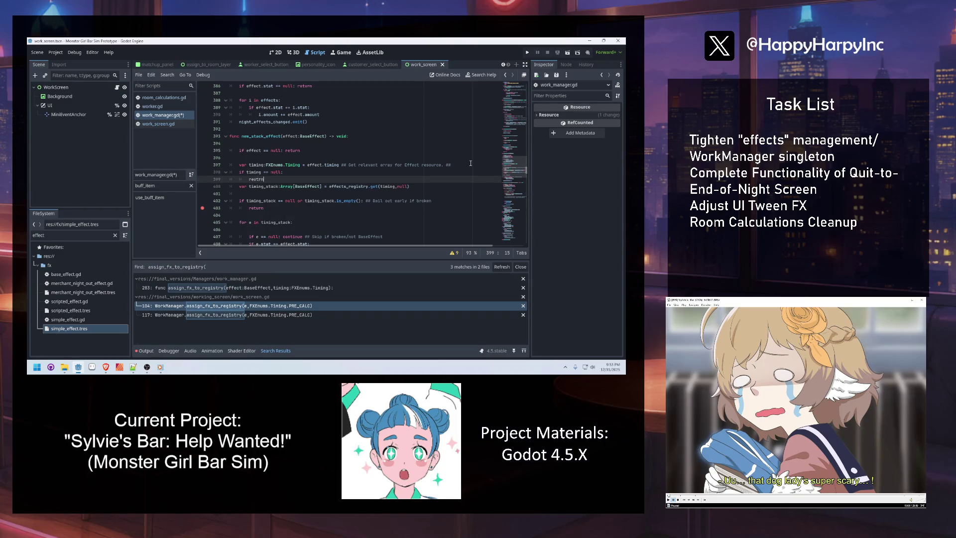
key(BackSpace)
key(BackSpace)
key(BackSpace)
text(turn)
key(F9)
key(ctrl+s)
Review the timing_stack loop in new_stack_effect.
mouse_move(286, 188)
scroll(263, 192, down, 2)
click(257, 201)
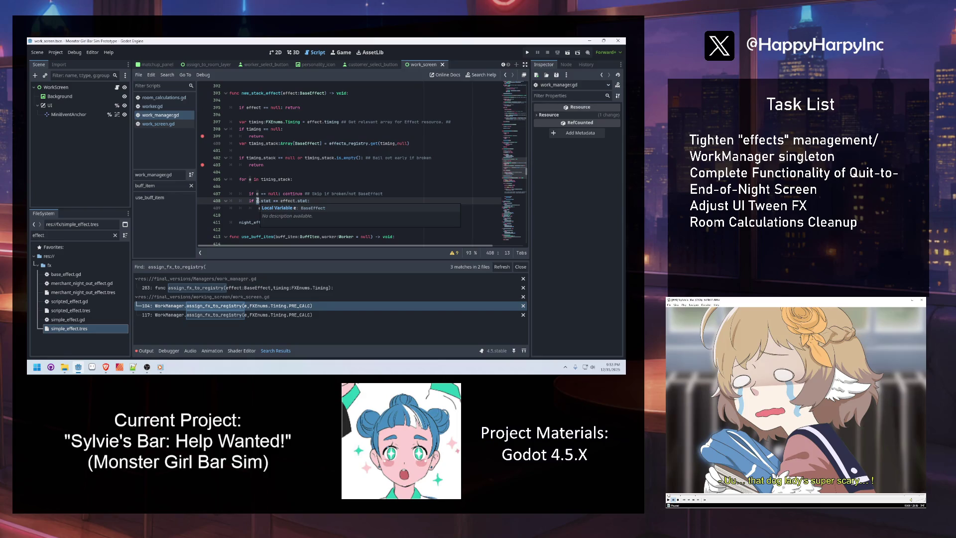
click(328, 208)
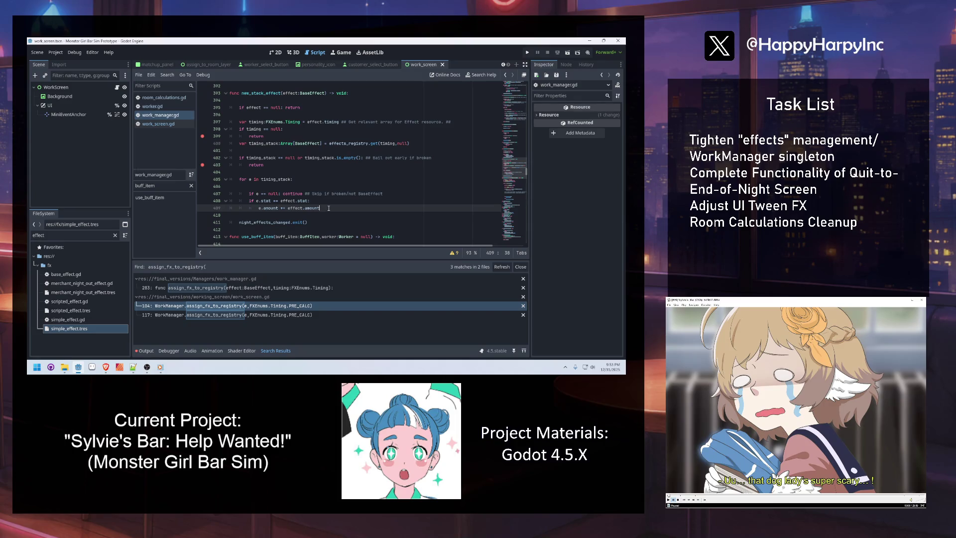
click(299, 179)
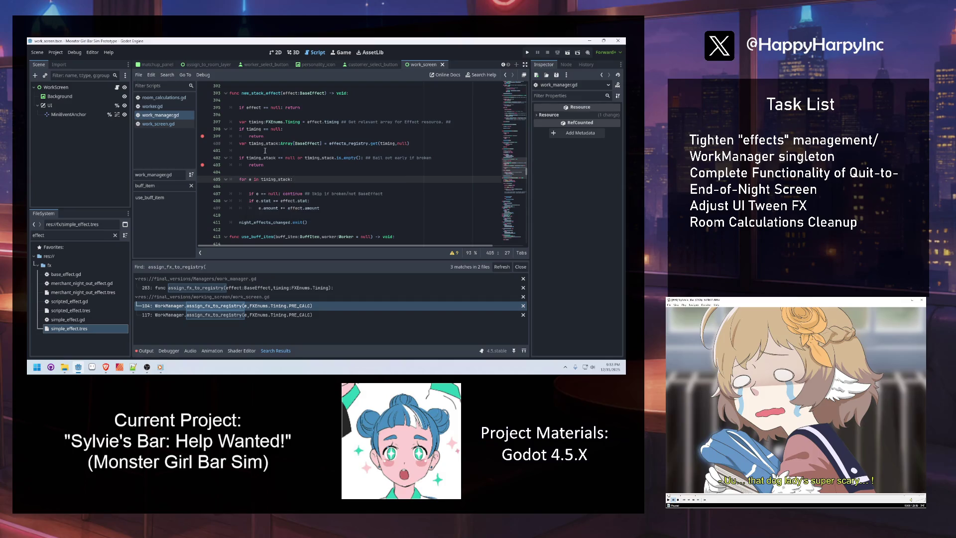
double_click(265, 93)
click(266, 151)
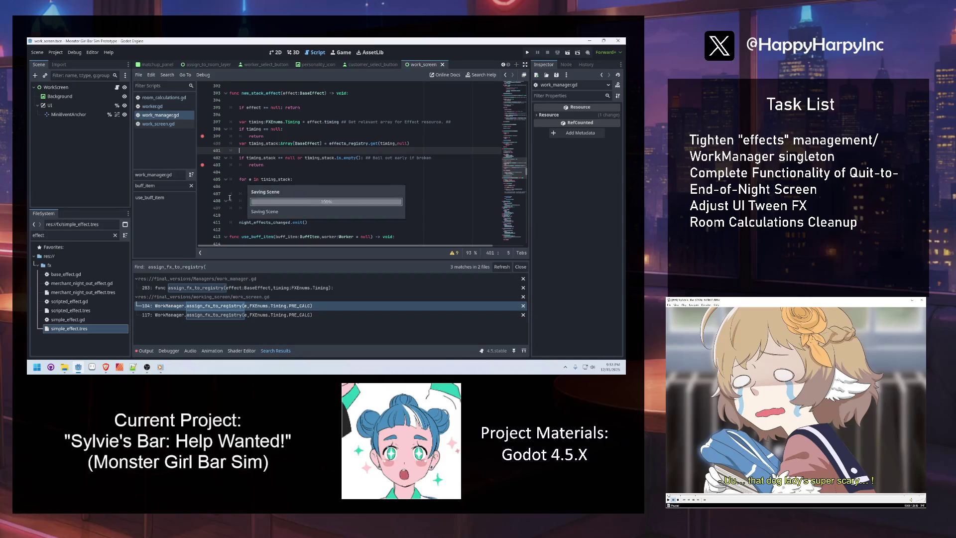
Find 'WorkManager.effects' across all project files and open the line 522 match in worker.gd.
click(167, 75)
click(201, 123)
text(WorkManager.effect)
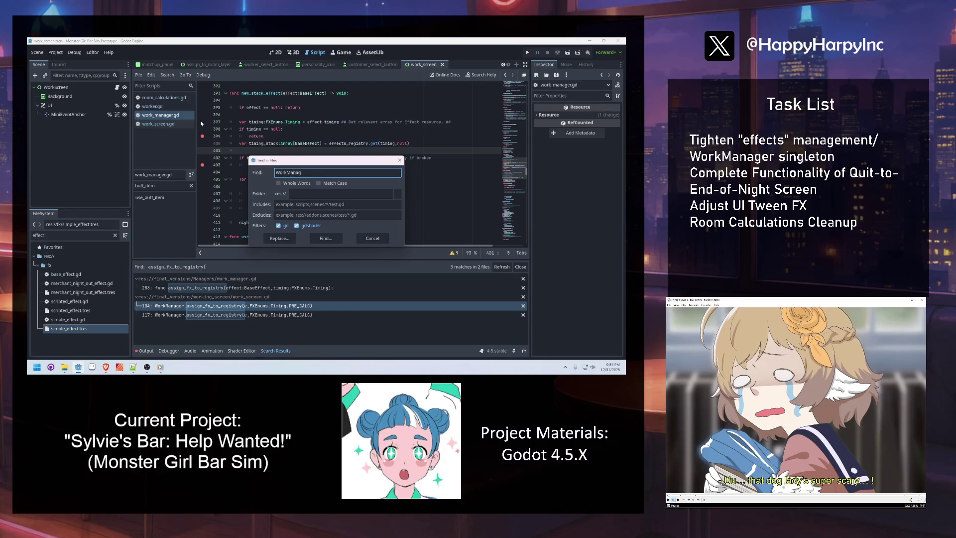
text(s)
key(Return)
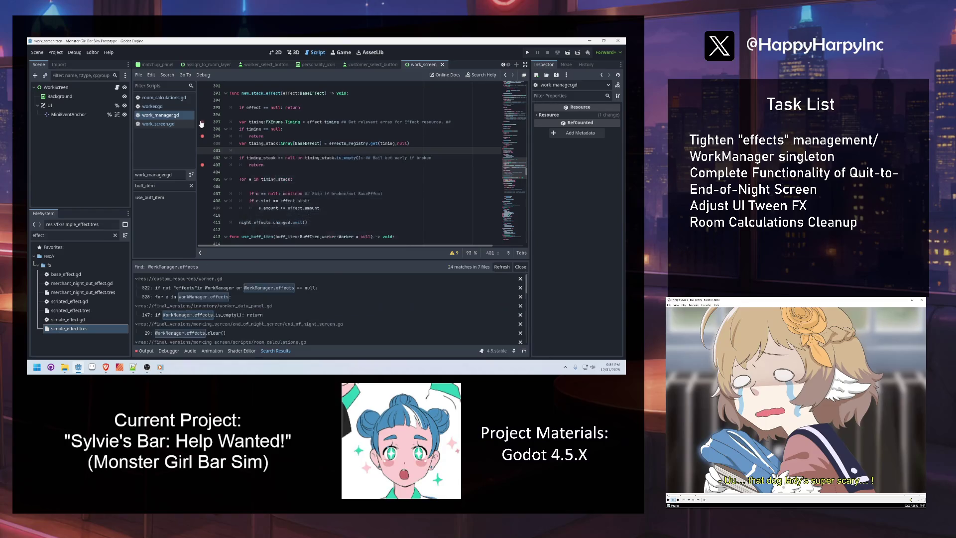
click(201, 288)
Open the line 528 match and read worker.gd's WorkManager.effects loop around lines 546–549.
scroll(334, 160, up, 3)
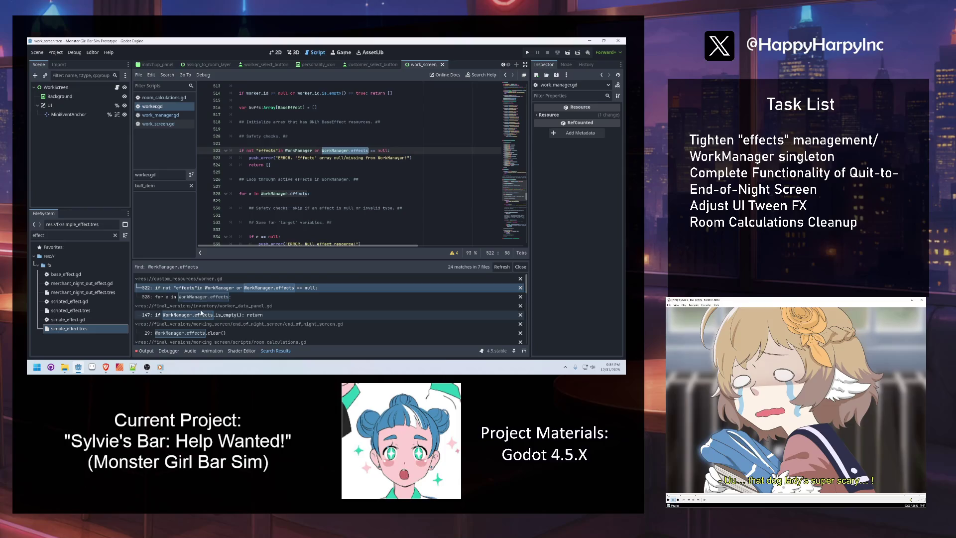
click(202, 297)
scroll(349, 189, down, 4)
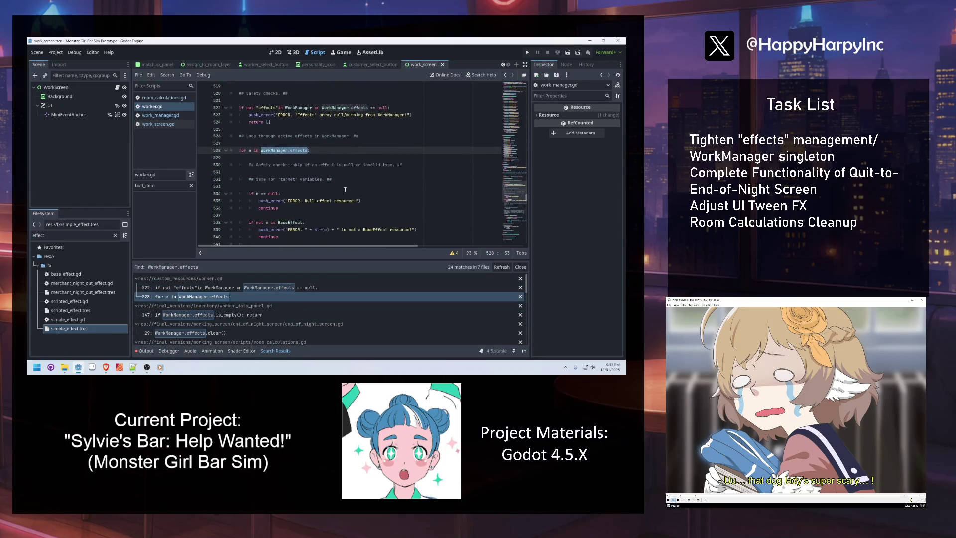
scroll(345, 189, down, 2)
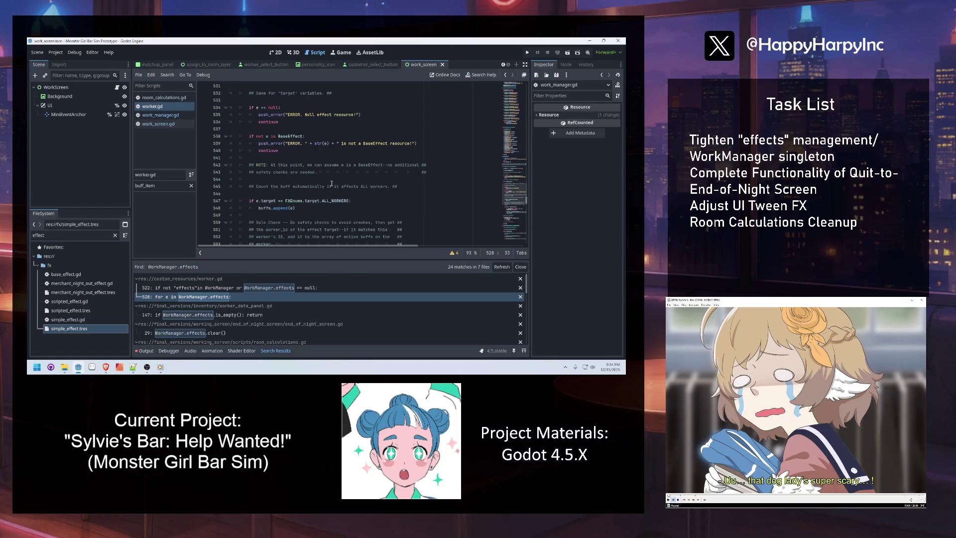
click(303, 194)
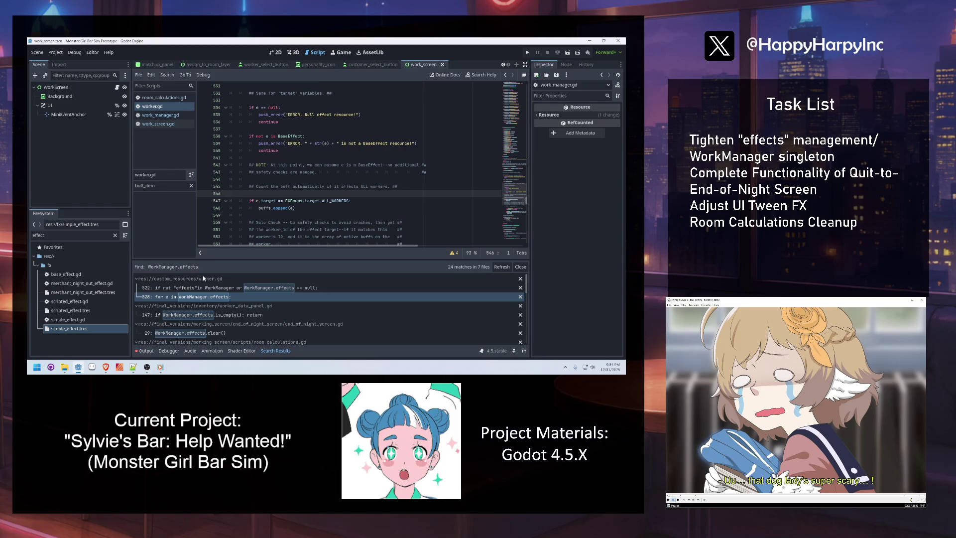
mouse_move(146, 369)
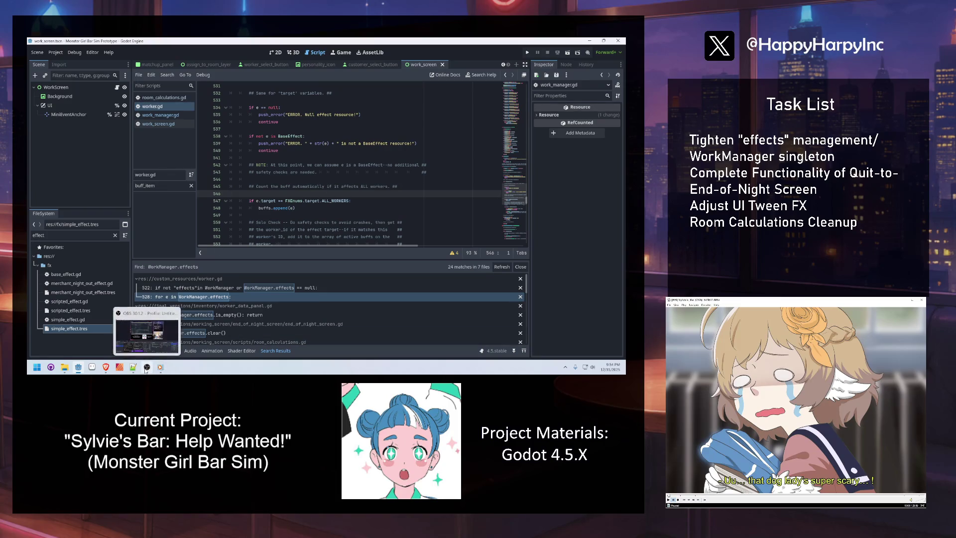
click(290, 215)
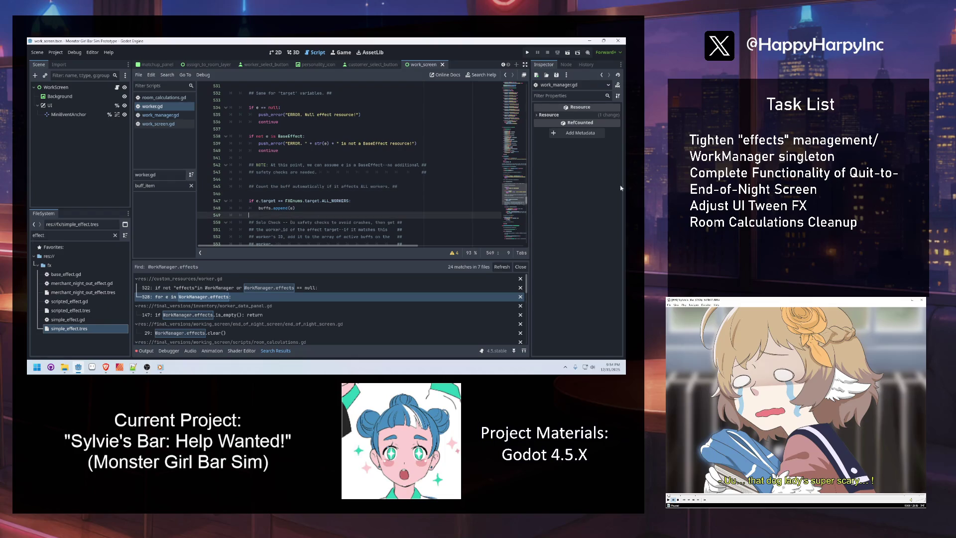
click(147, 368)
mouse_move(291, 210)
click(274, 158)
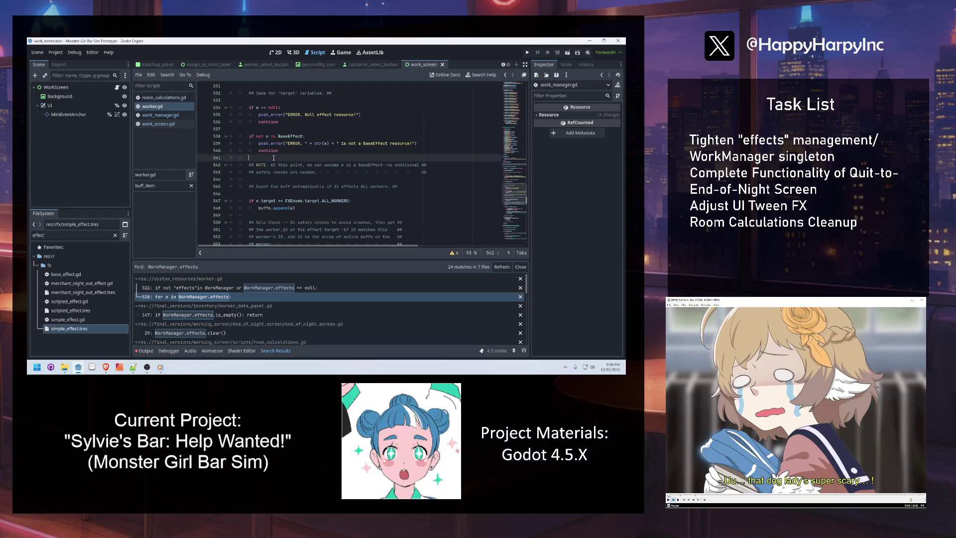
click(285, 185)
key(Down)
scroll(319, 179, up, 4)
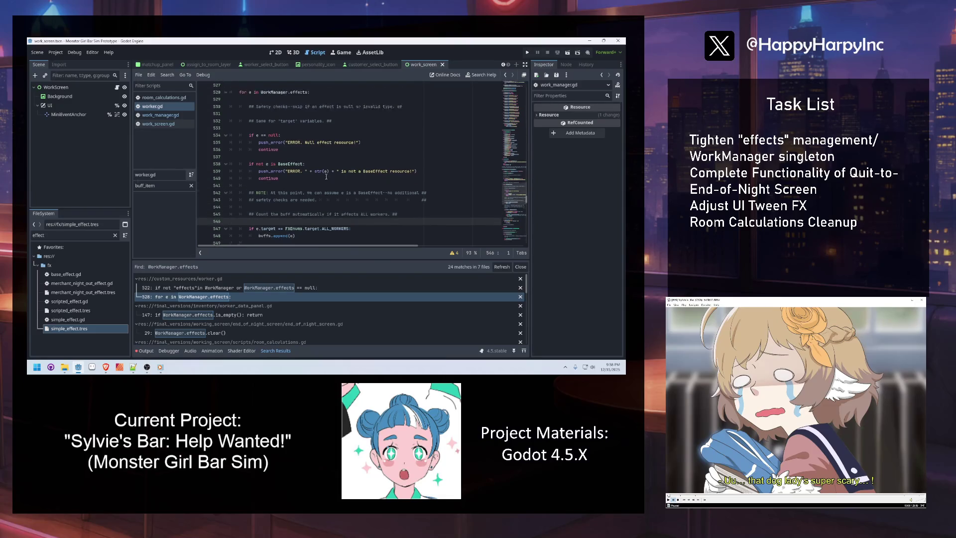
scroll(319, 174, up, 4)
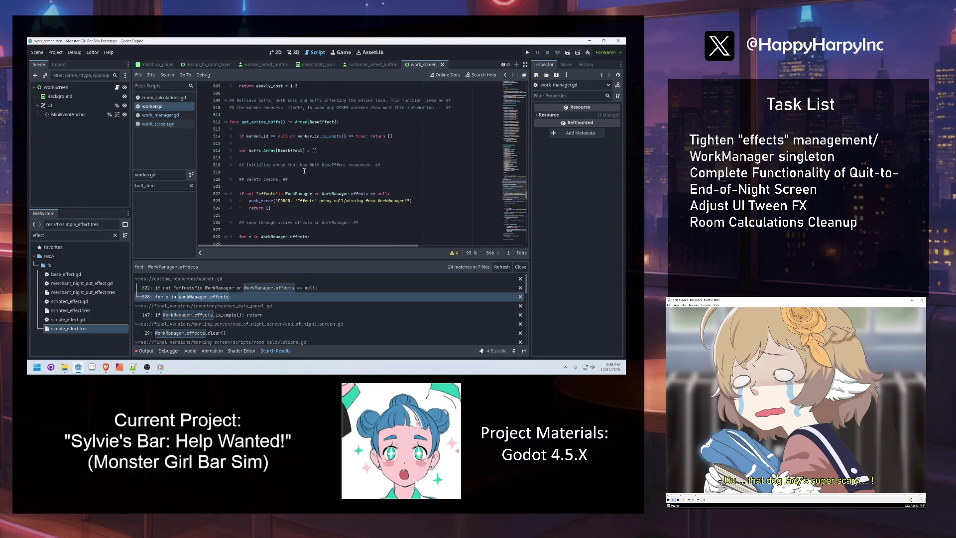
click(269, 114)
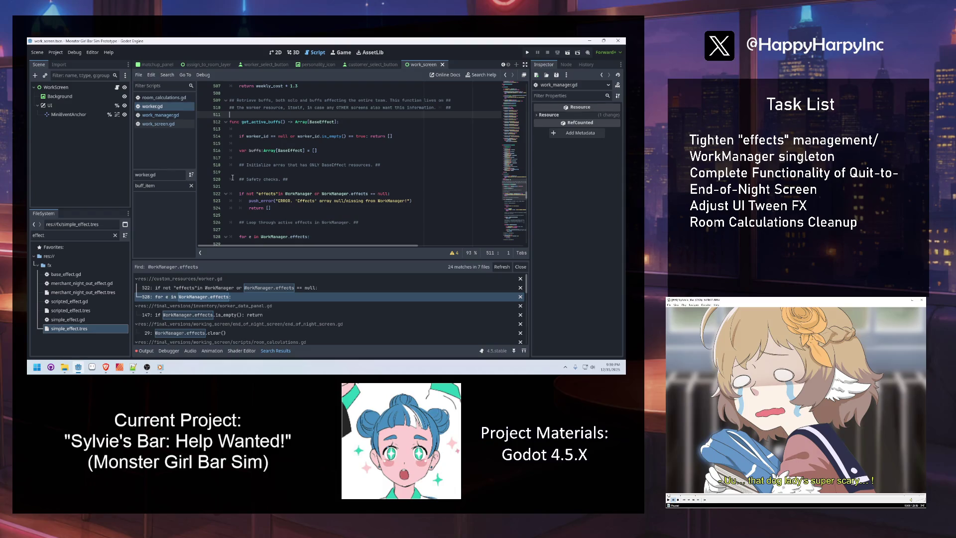
click(256, 144)
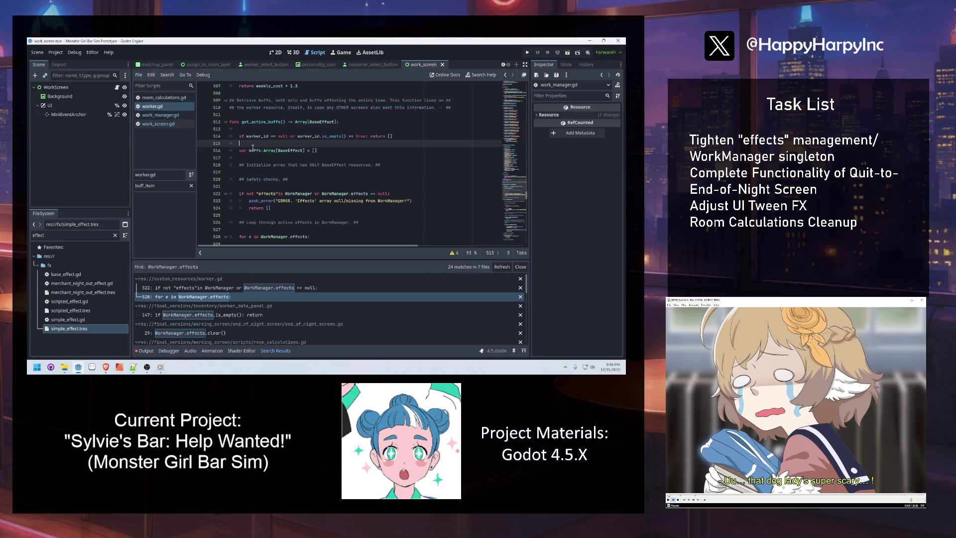
Add a 'func new_get_active_buffs() -> Array[BaseEffect]:' stub above get_active_buffs().
click(263, 115)
key(Return)
key(Return)
key(Up)
text(func new)
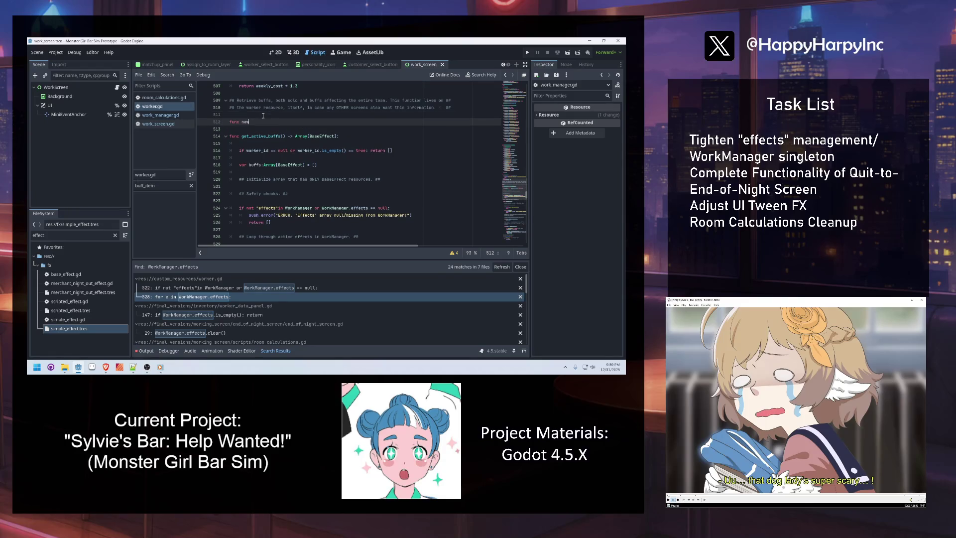
text(_get_active_buffs():)
key(BackSpace)
text(Array[)
text(BaseEffect])
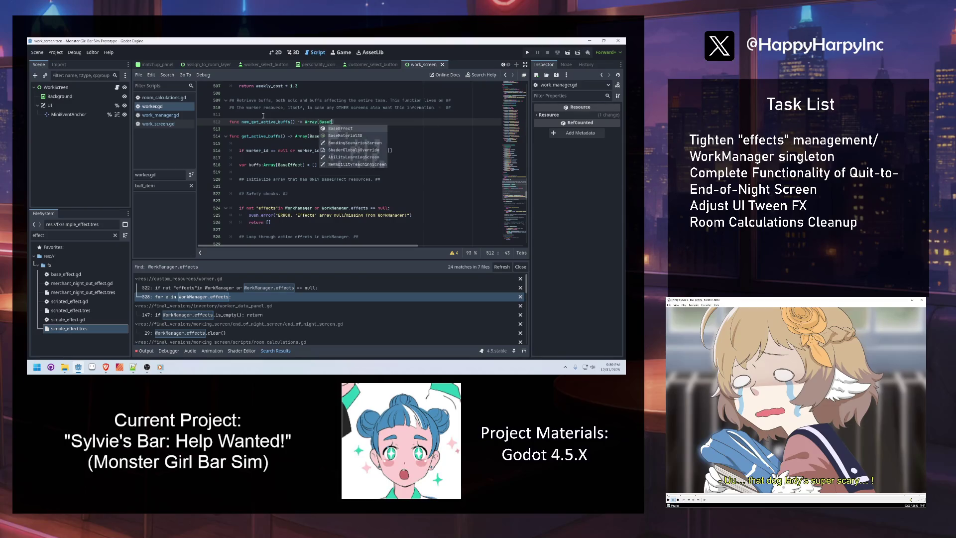
text(:)
key(Return)
text(pass)
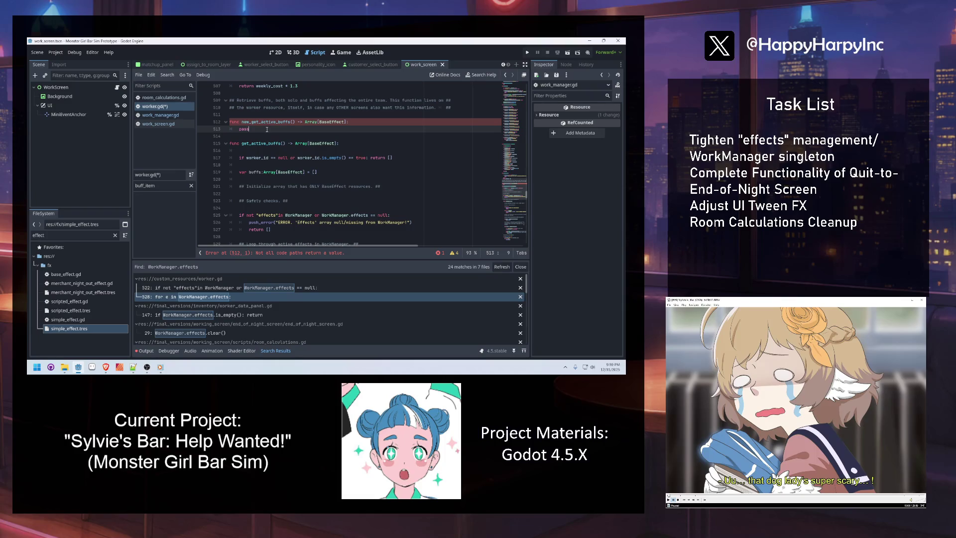
Replace the stub's pass with 'return []', save worker.gd, and switch to work_manager.gd.
double_click(266, 130)
text(return [)
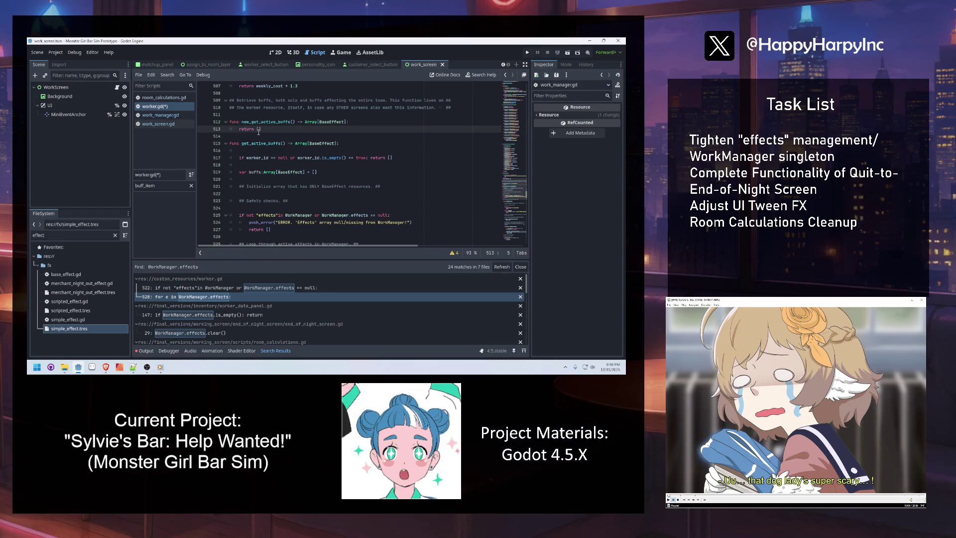
key(Return)
key(Return)
key(Return)
key(Up)
key(Up)
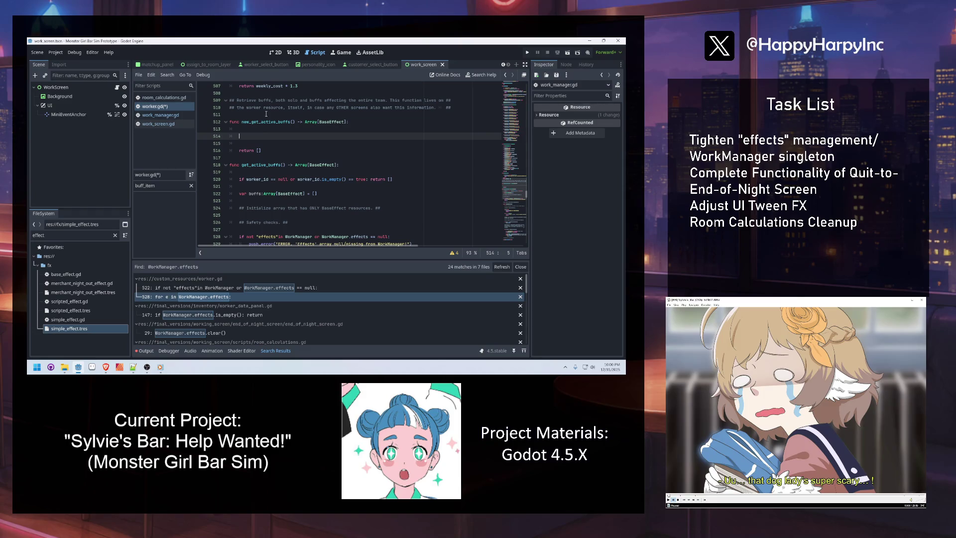
key(ctrl+s)
click(160, 115)
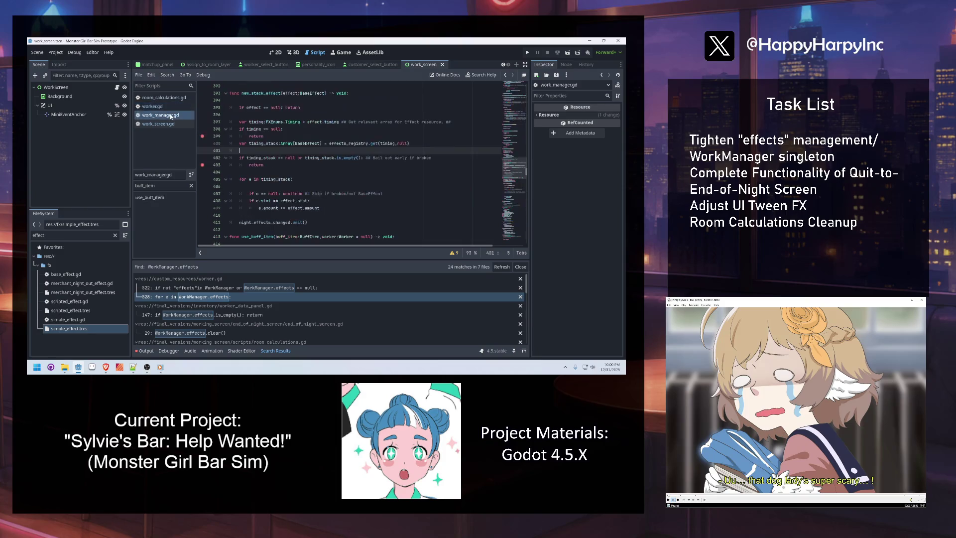
Look up the effects_registry declaration in work_manager.gd, then return to worker.gd.
key(ctrl+f)
text(registry)
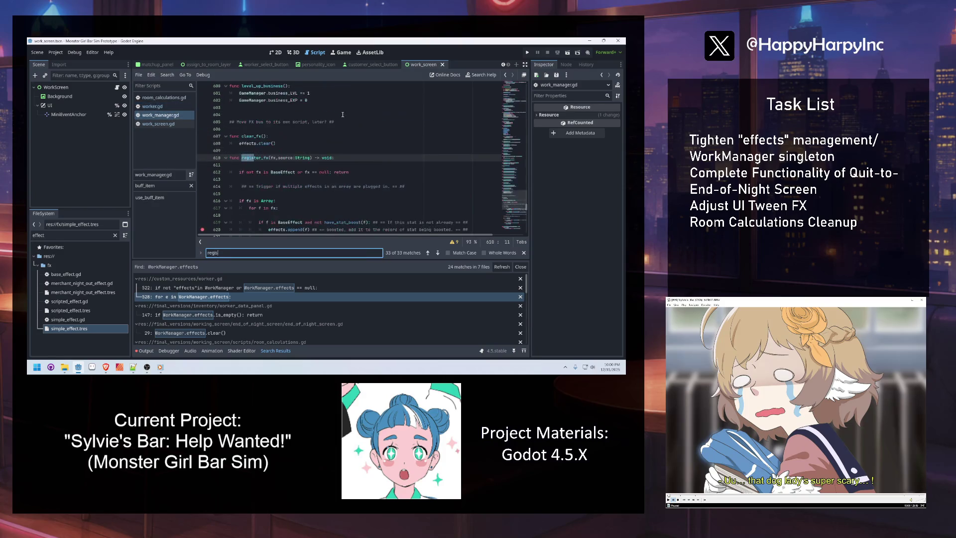
key(Return)
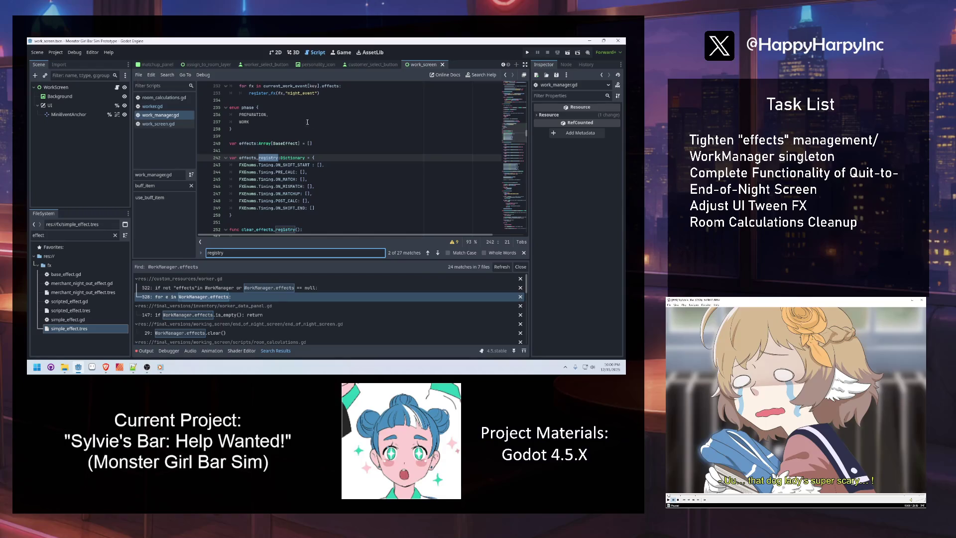
click(158, 106)
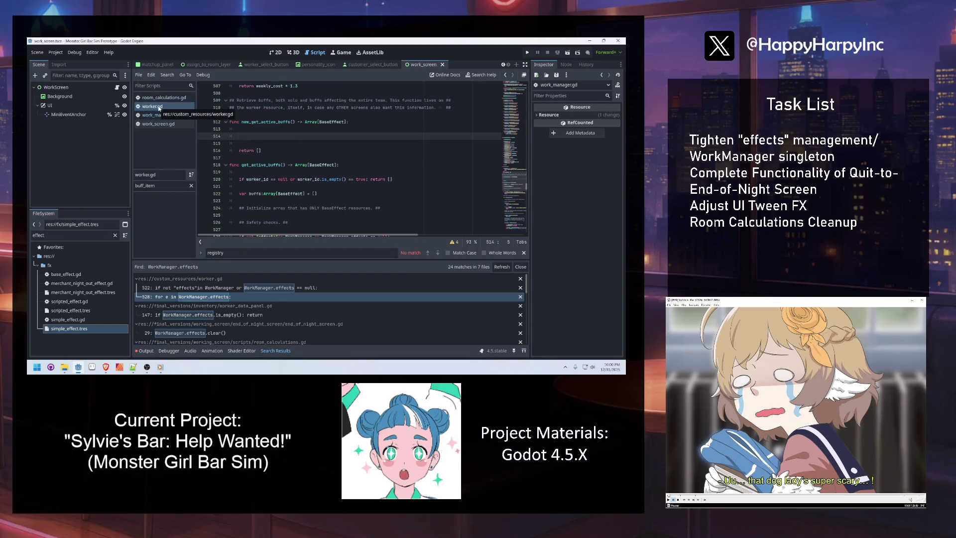
Loop over WorkManager.effects_registry, getting rec with .get(e, null) and continuing when rec is null.
text(for )
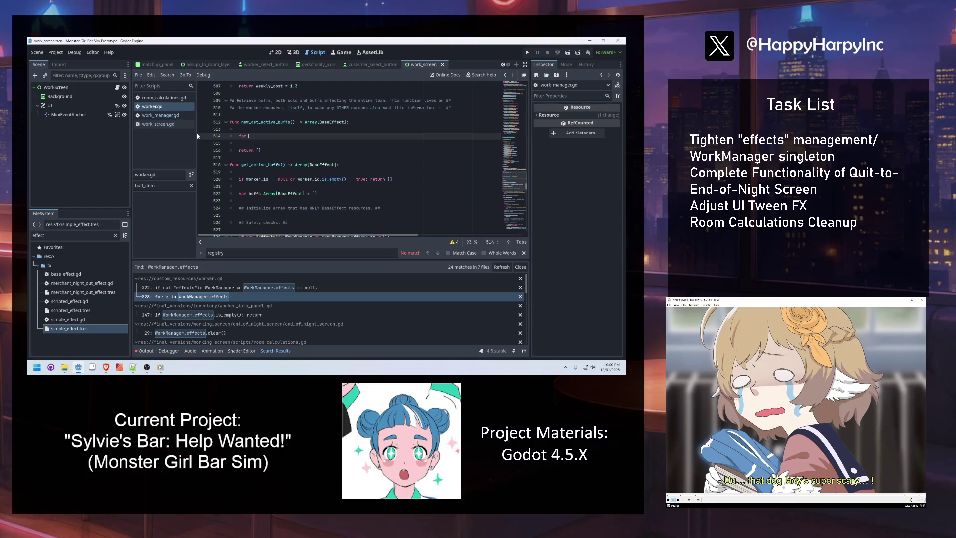
text(e in )
text(workm)
key(Return)
text(.registry)
key(Down)
key(Return)
text(:)
key(Return)
text(var rec = WorkManager.)
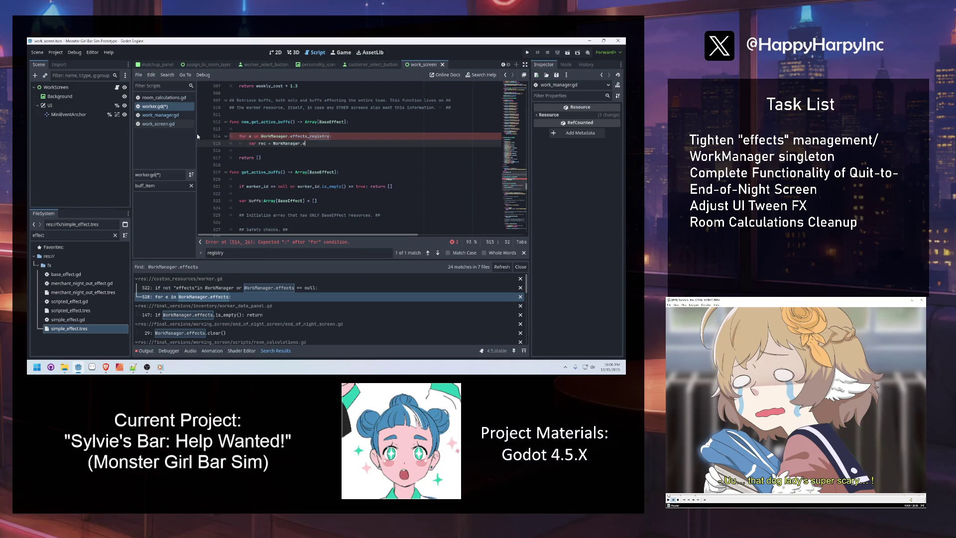
text(effe)
key(Down)
key(Return)
text(.get(e,null))
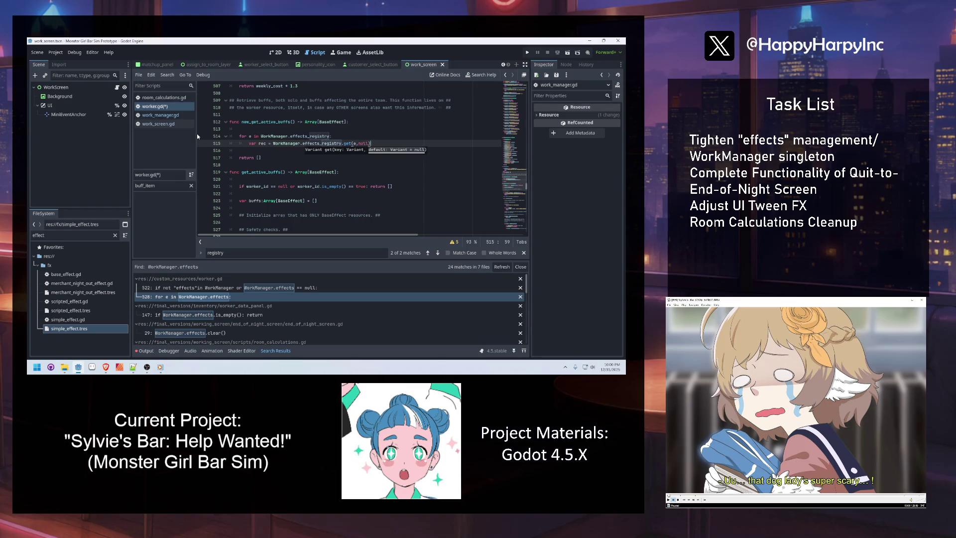
key(Return)
text(ull: continue)
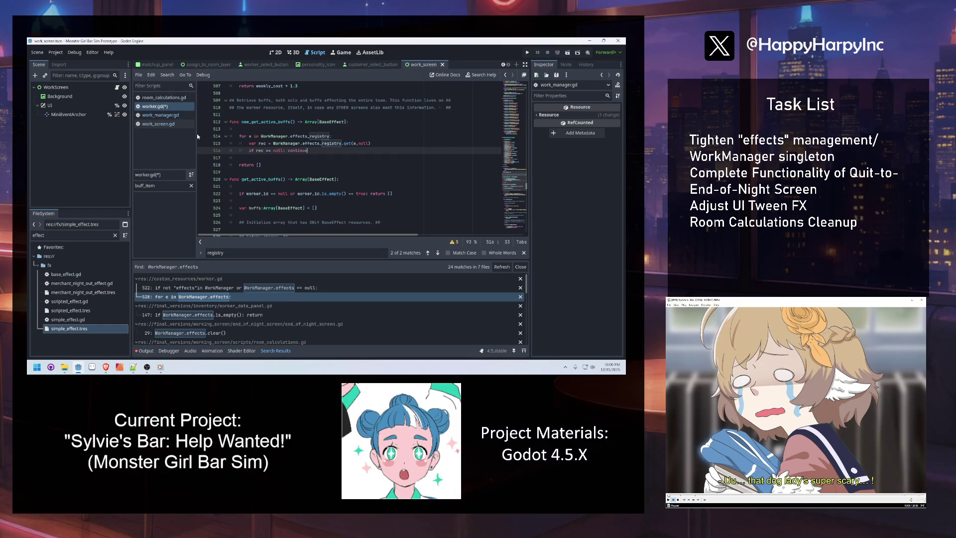
Type rec as Array[BaseEffect], declare 'var all_fx: Array[BaseEffect]', and return all_fx.
click(264, 144)
text(:Array[Base)
key(Return)
click(279, 128)
key(Return)
key(Return)
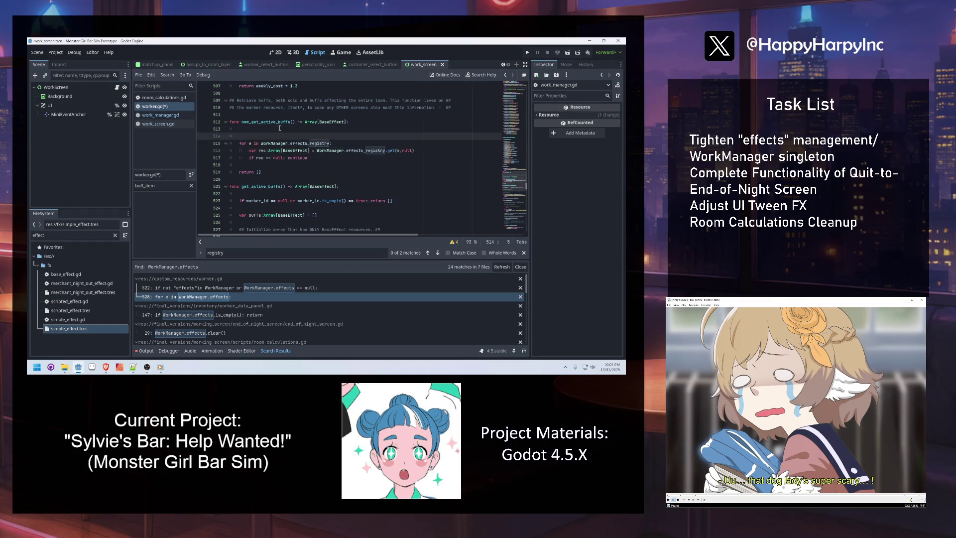
key(Up)
text(var all_f)
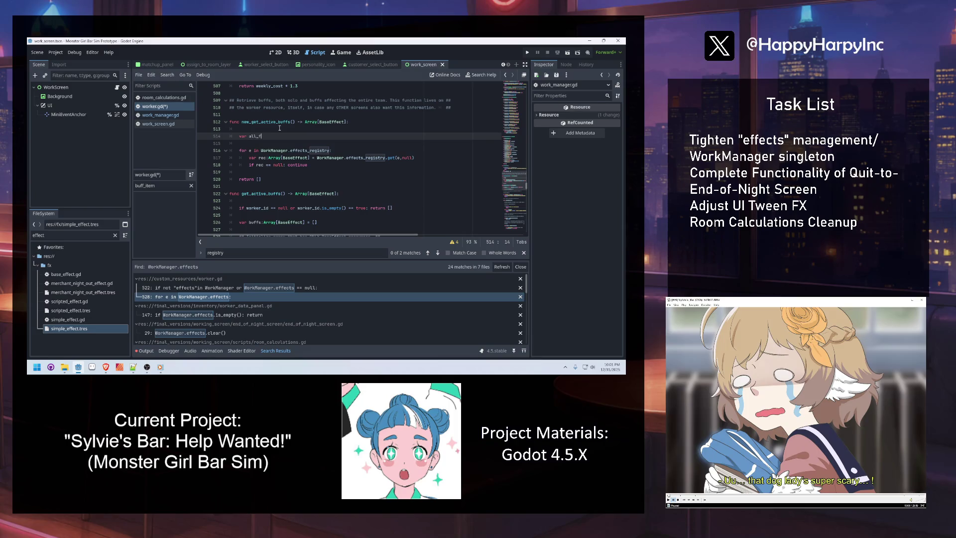
text(x:Array[Bas)
key(Return)
click(262, 179)
key(BackSpace)
key(BackSpace)
text(all_fx)
click(283, 145)
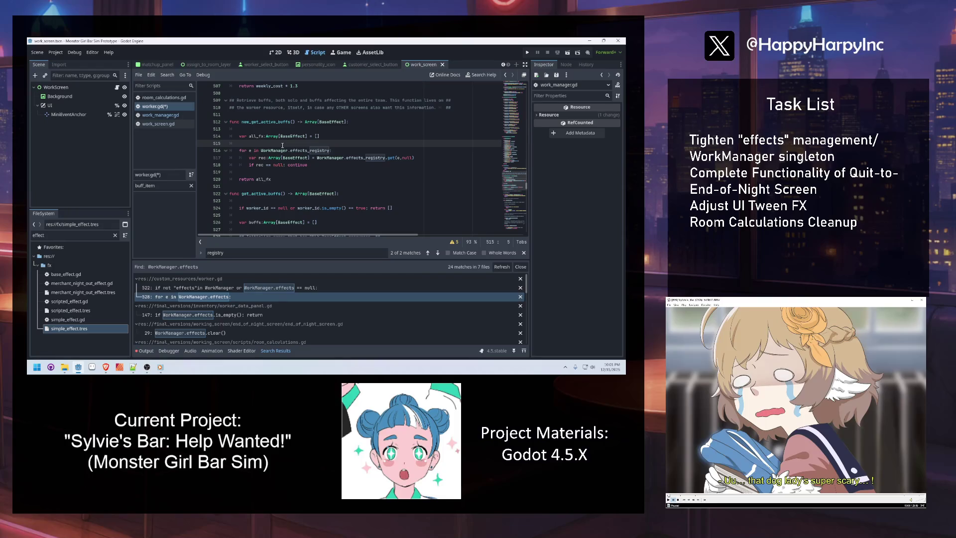
Change the guard to 'if rec == null or rec.is_empty(): continue'.
mouse_move(357, 157)
click(259, 172)
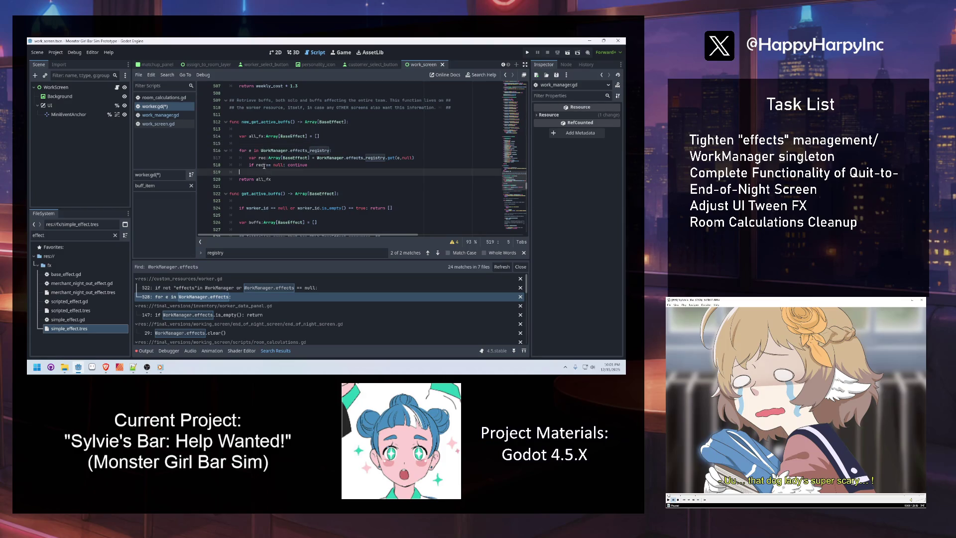
mouse_move(266, 163)
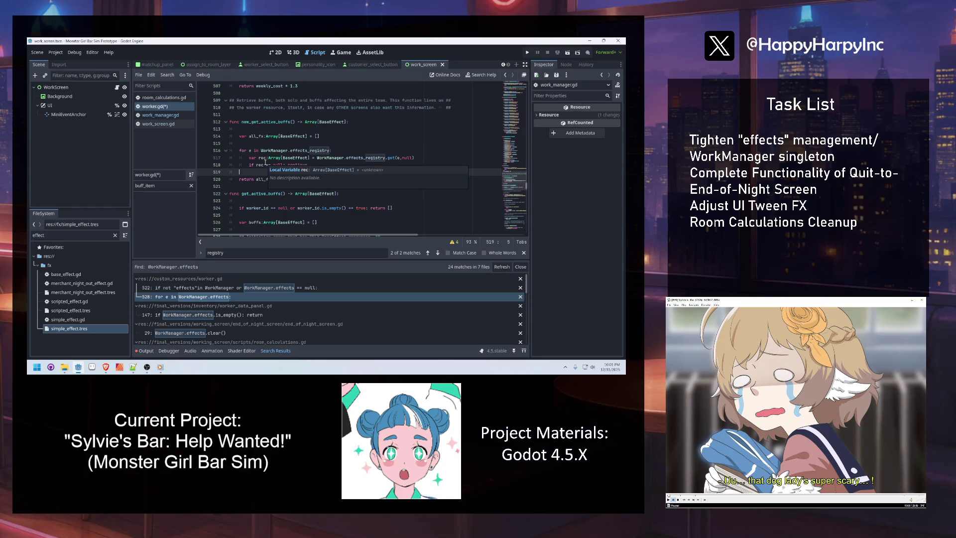
click(326, 165)
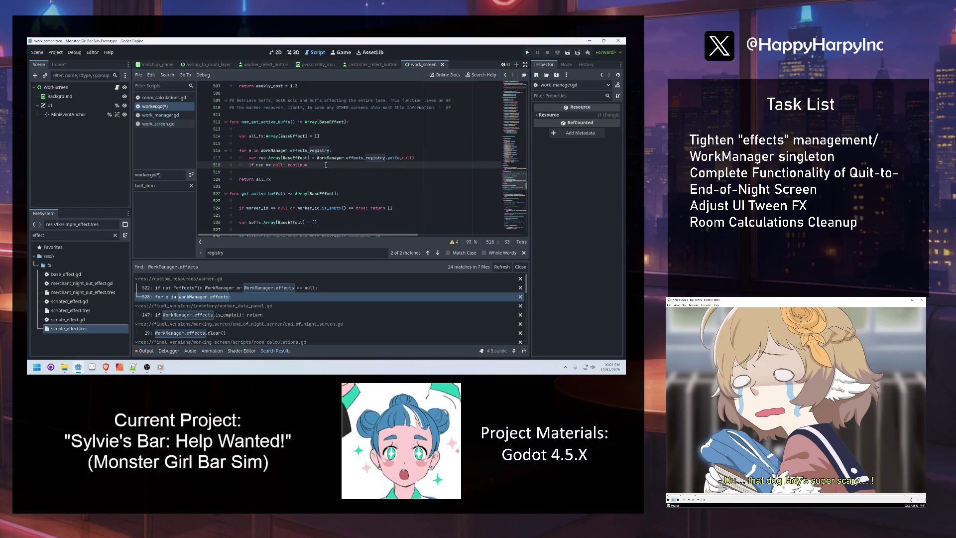
click(306, 179)
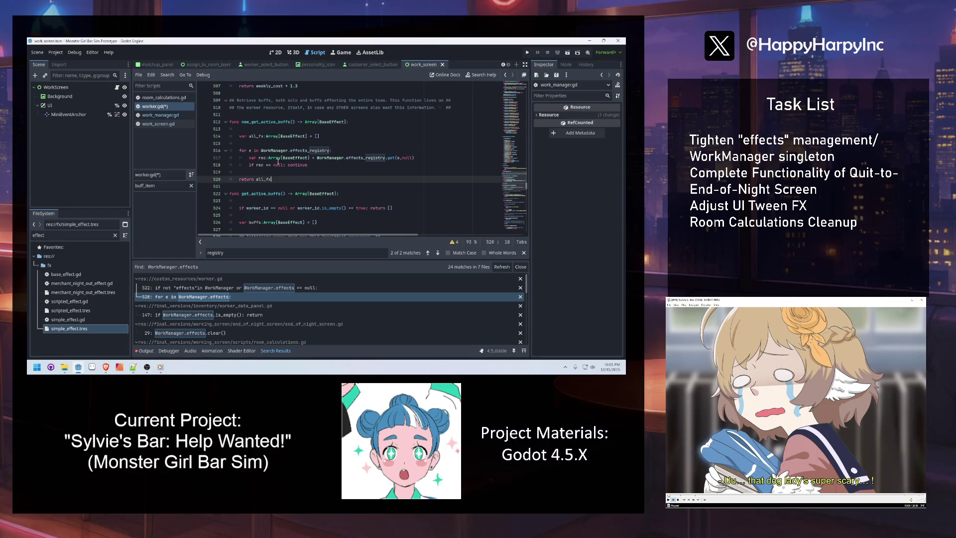
click(419, 158)
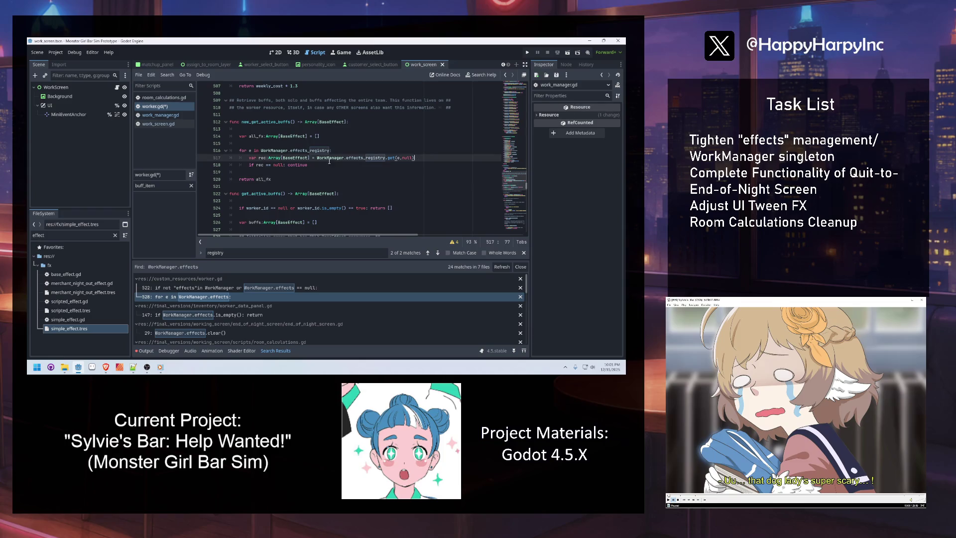
click(284, 165)
text(or rer)
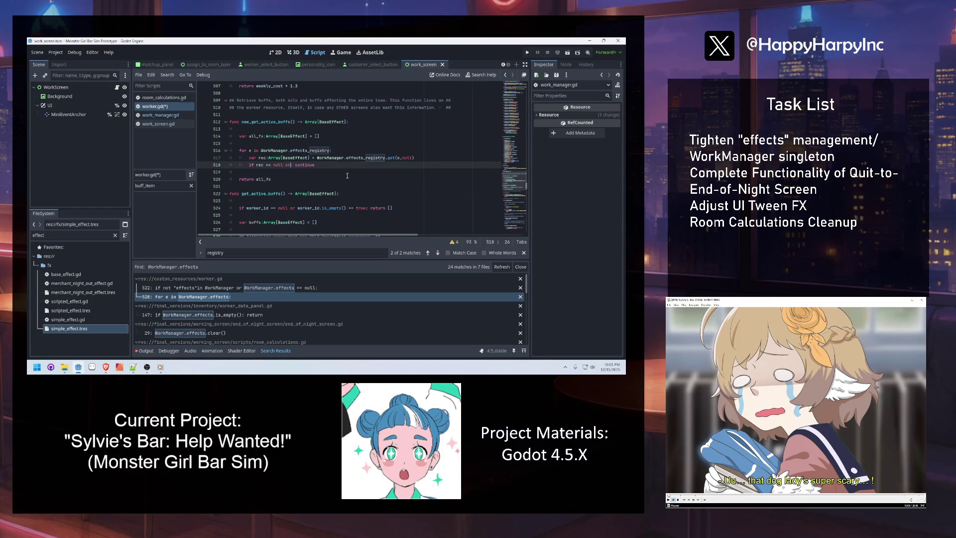
key(BackSpace)
text(c.is_empty())
click(296, 188)
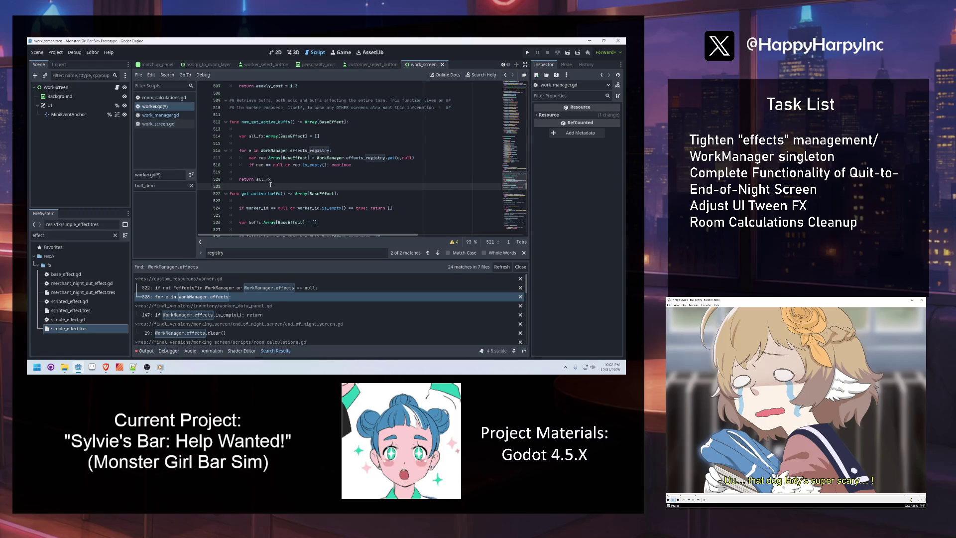
mouse_move(268, 178)
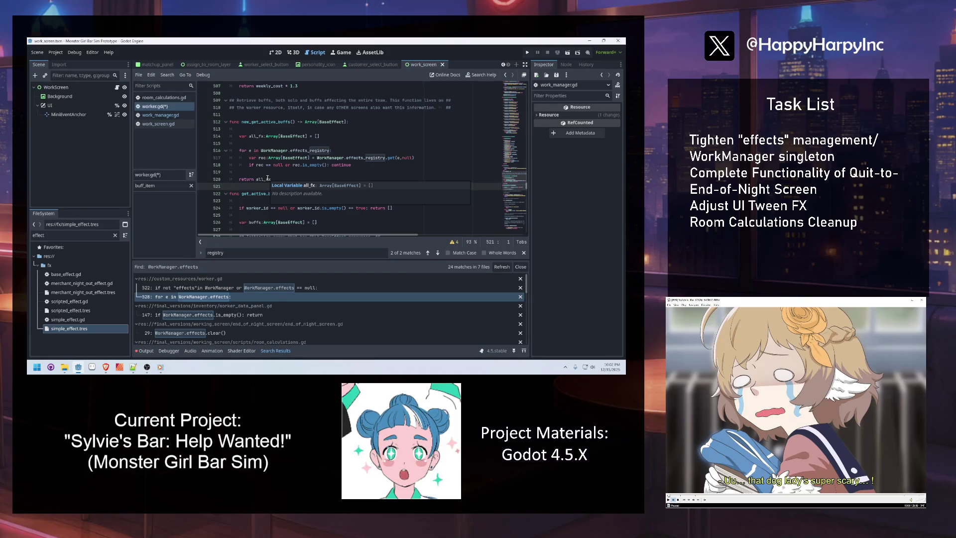
Create effects_worker(effect: BaseEffect) returning true when effect.target is FXEnums.target.ALL_WORKERS.
key(Return)
key(Return)
key(Up)
text(func effects_wor)
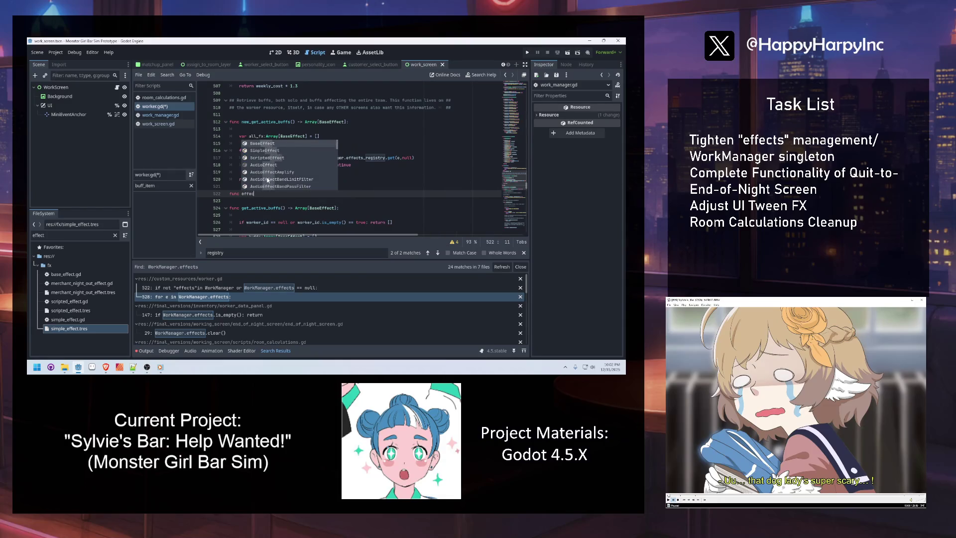
text(ker)
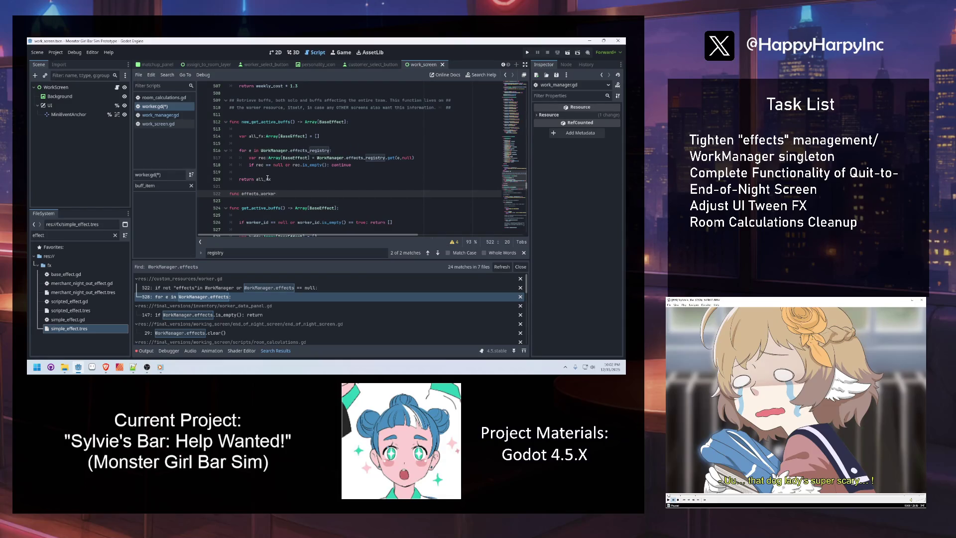
text((effect:)
text(BaseE)
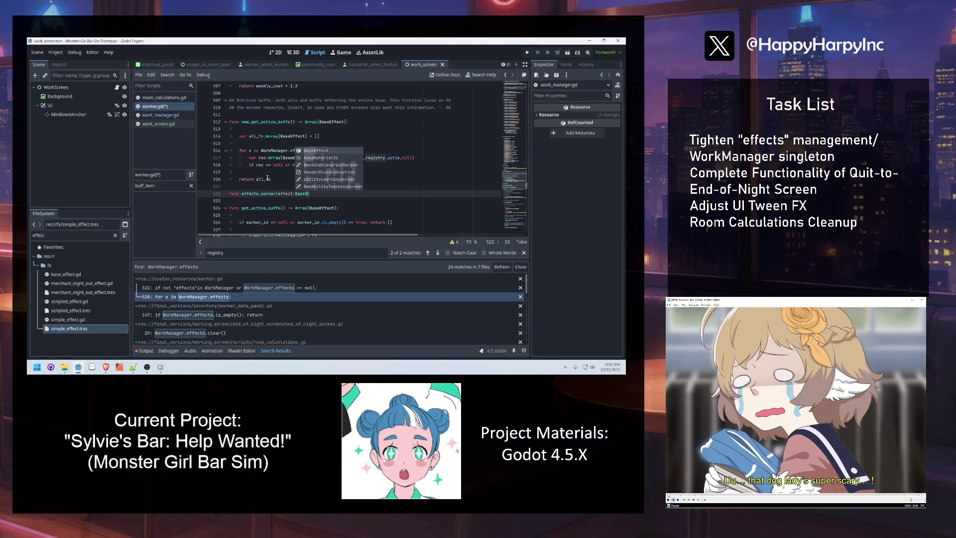
text(ffect):)
key(Return)
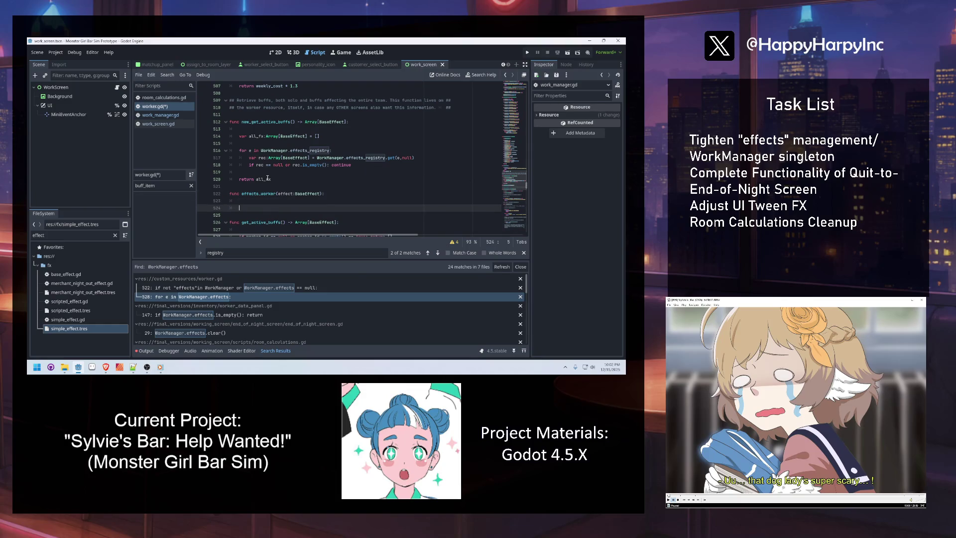
text(if e)
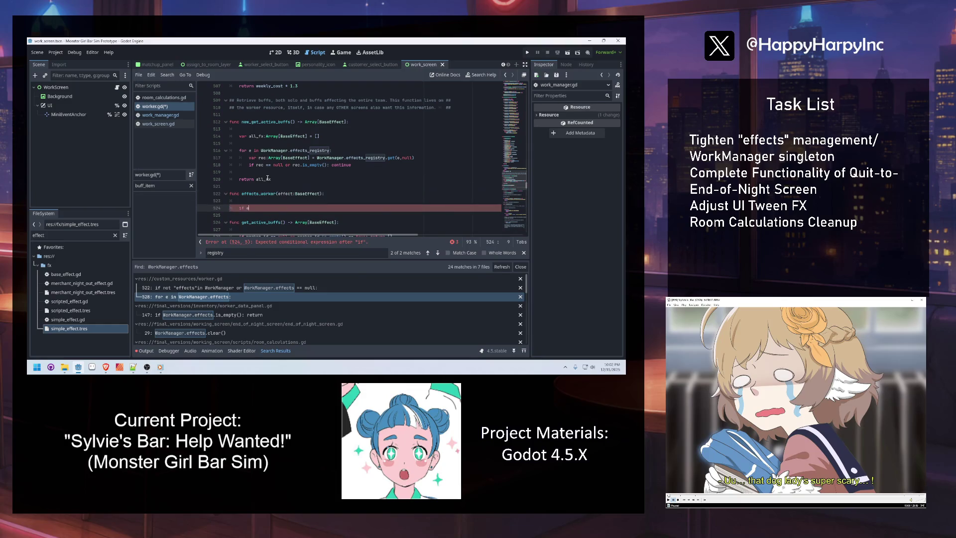
text(ffect.sco)
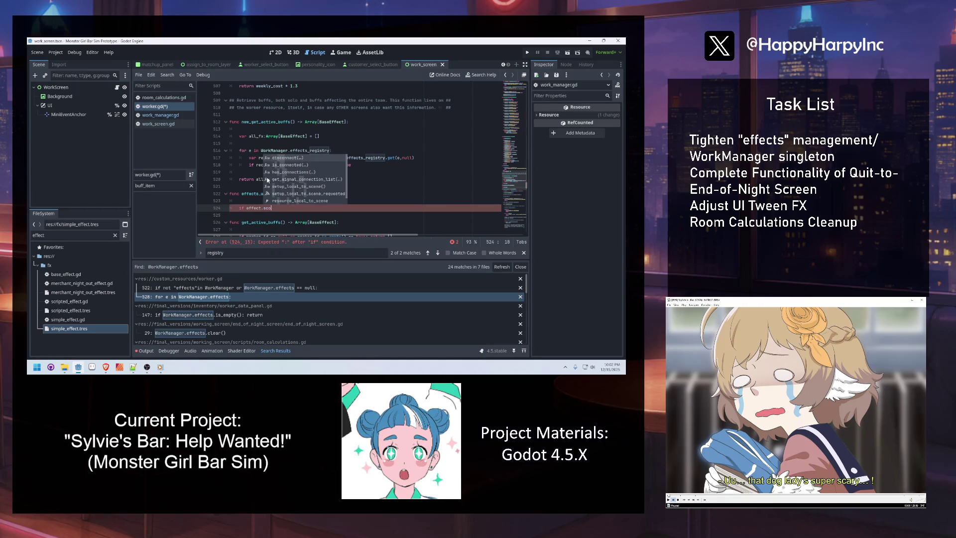
key(BackSpace)
key(BackSpace)
key(BackSpace)
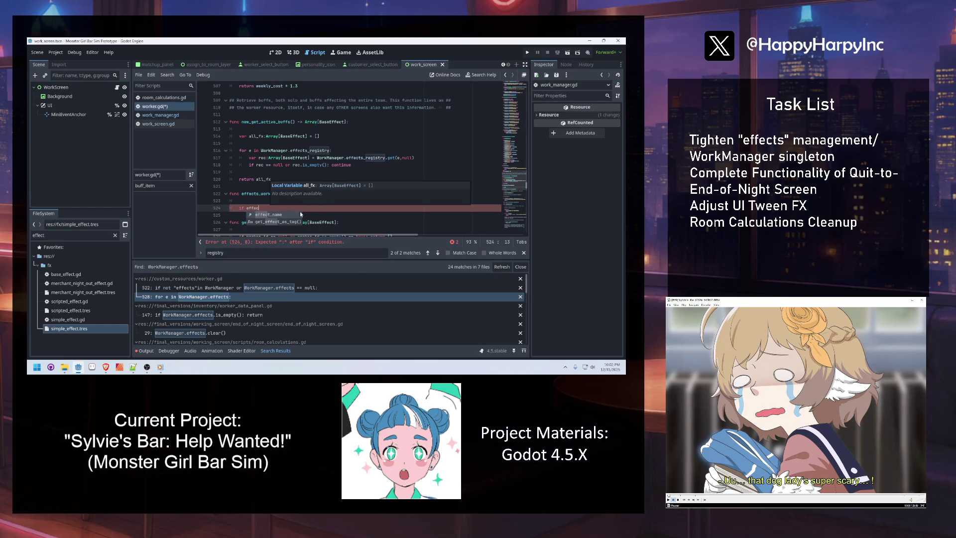
text(t.)
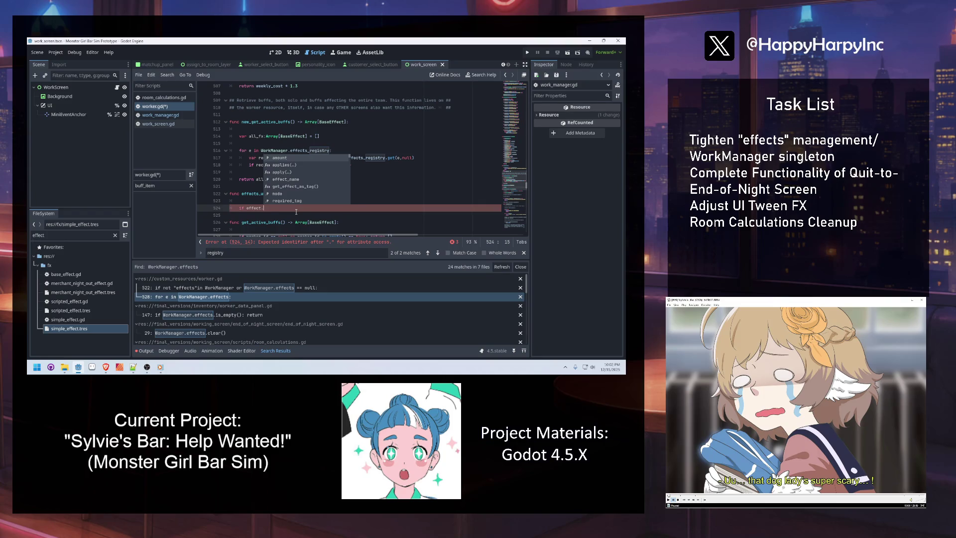
text(tar)
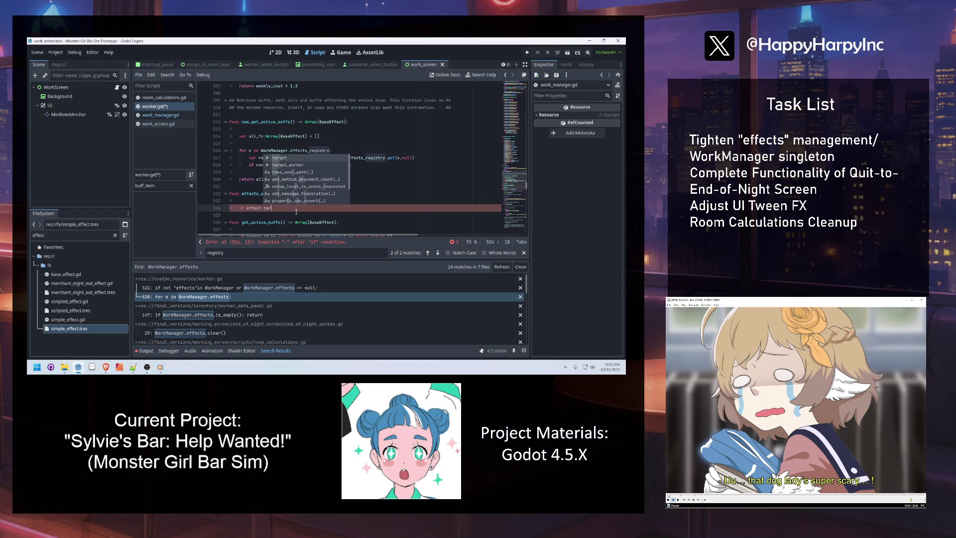
key(Return)
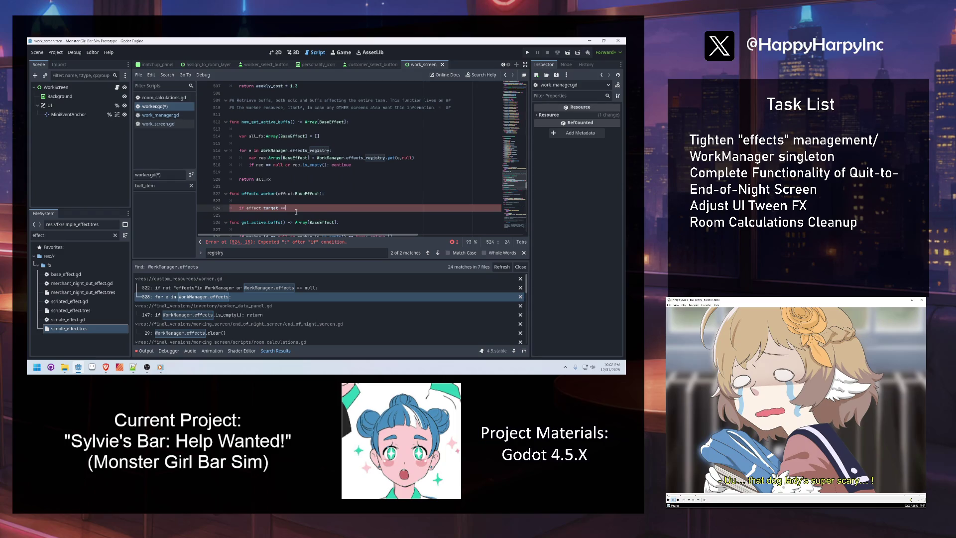
text( FXEnums.tar)
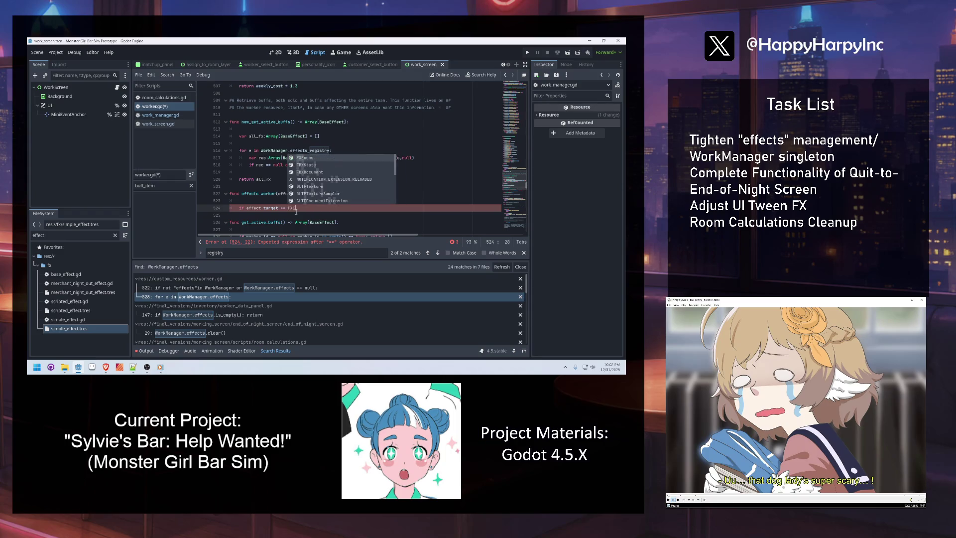
key(Return)
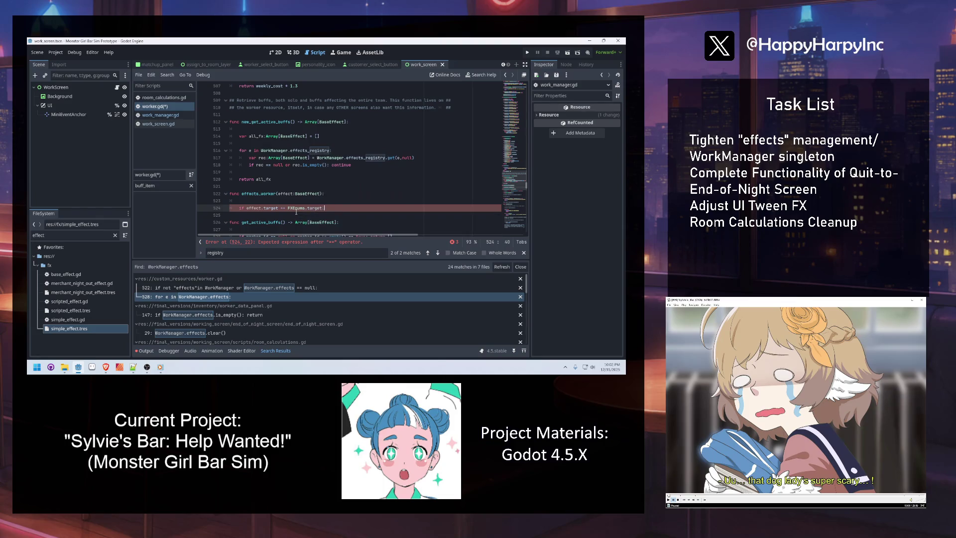
text(.)
key(Return)
text(retu)
text(rn true)
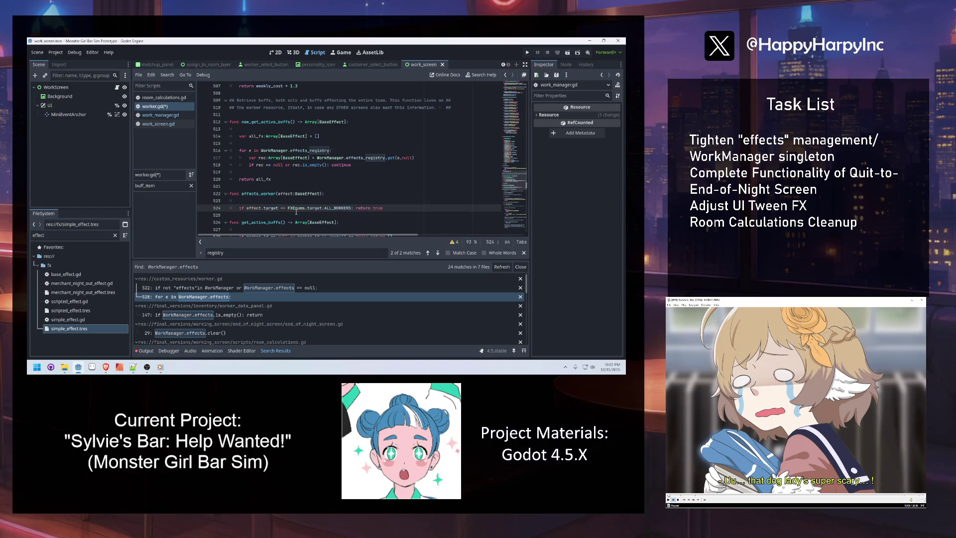
End effects_worker with 'return false' and give it a '-> bool' return type.
key(Return)
key(Return)
text(return false)
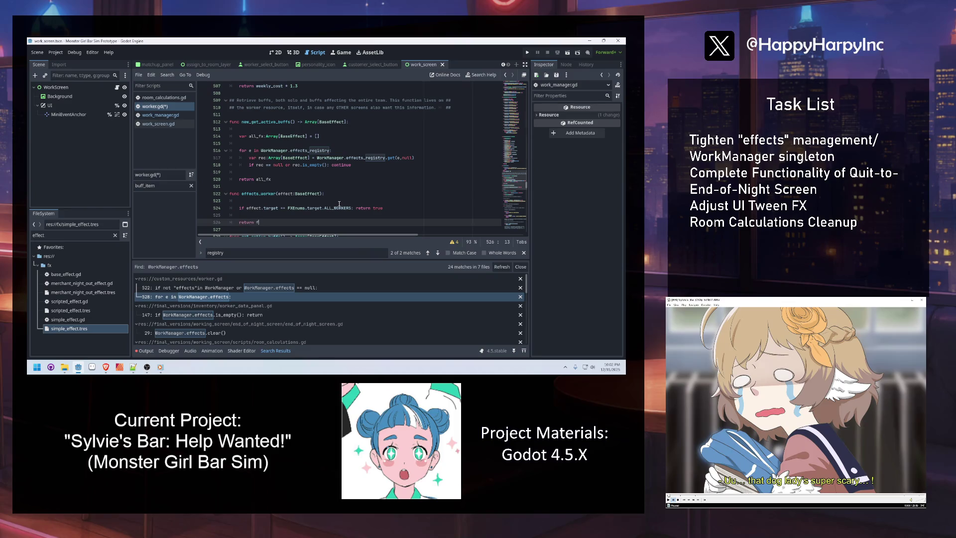
click(334, 194)
text(-> bool:)
key(Down)
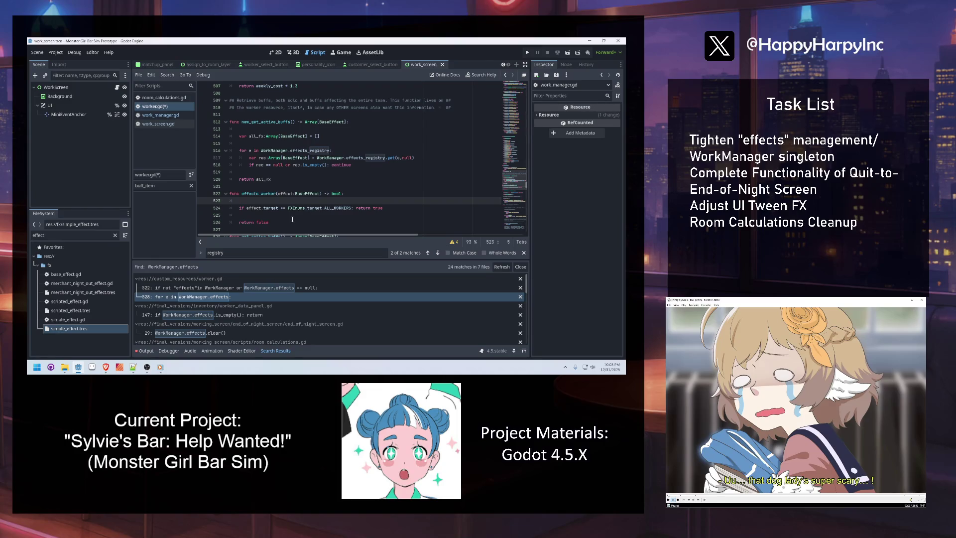
Add an elif returning true for WORKER-targeted effects whose target_worker is self; remove the blank line.
click(267, 217)
text(if ef)
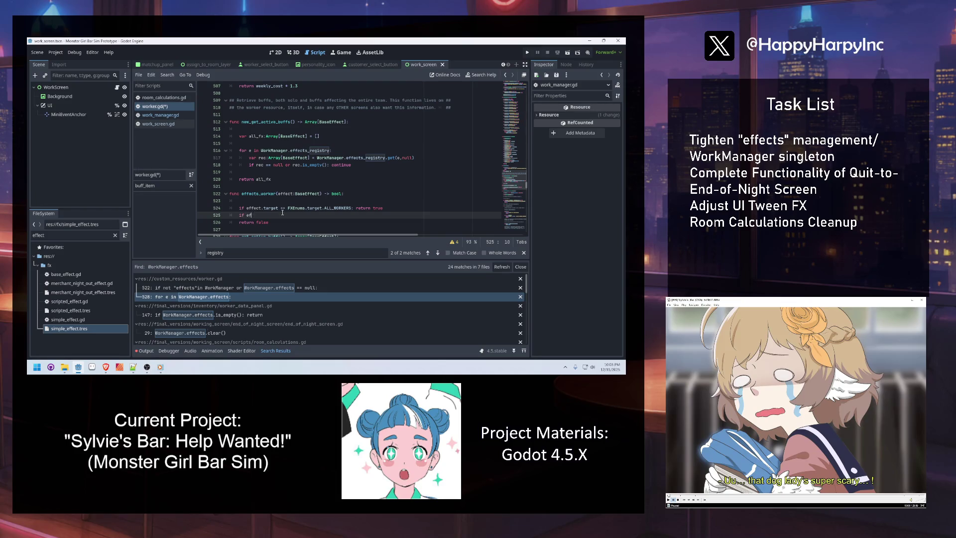
key(BackSpace)
key(BackSpace)
key(BackSpace)
text(elif )
text(target == )
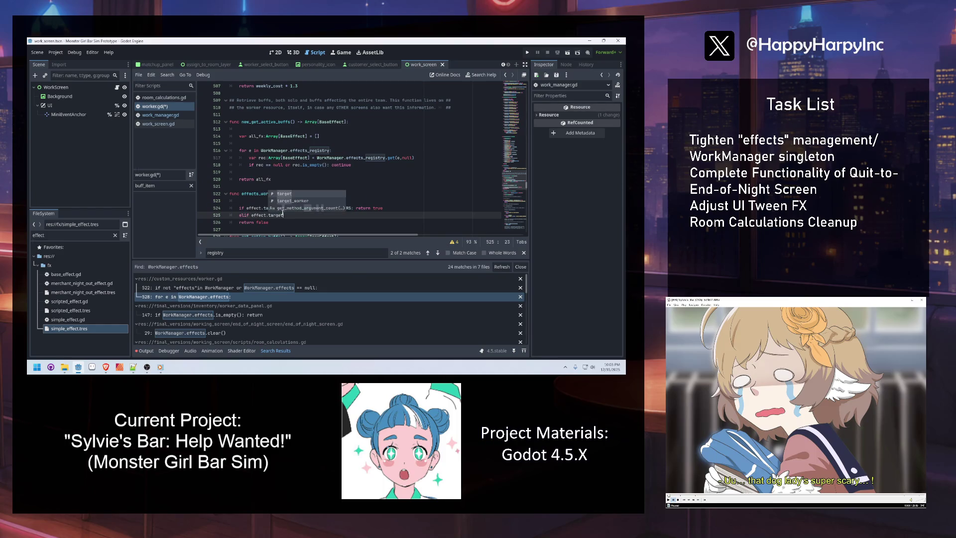
text(FXE)
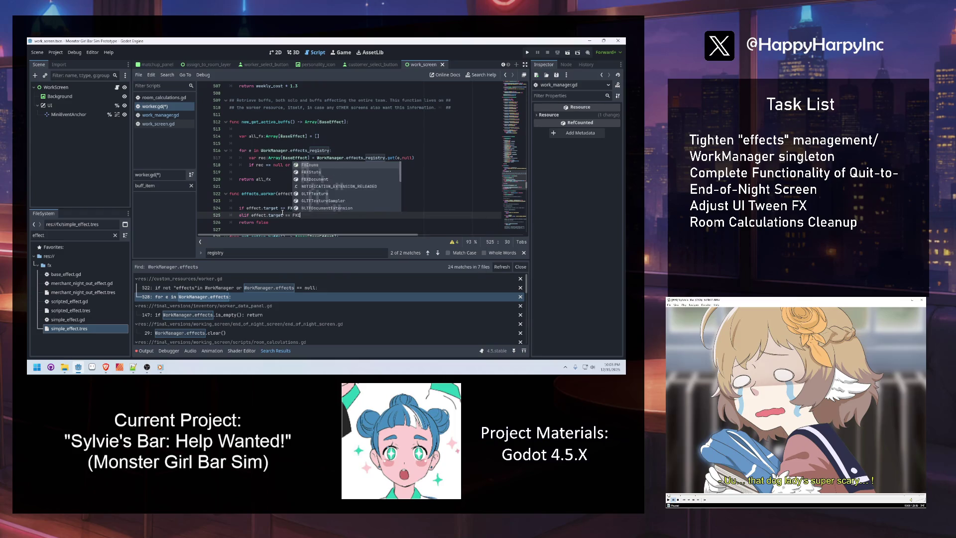
text(nums.target.W)
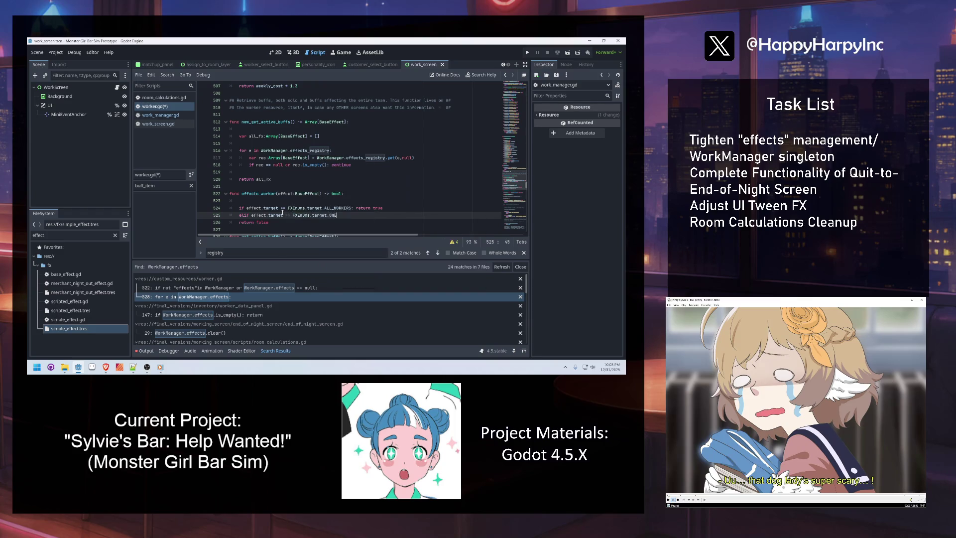
text(ORKER)
text(o)
text(nd)
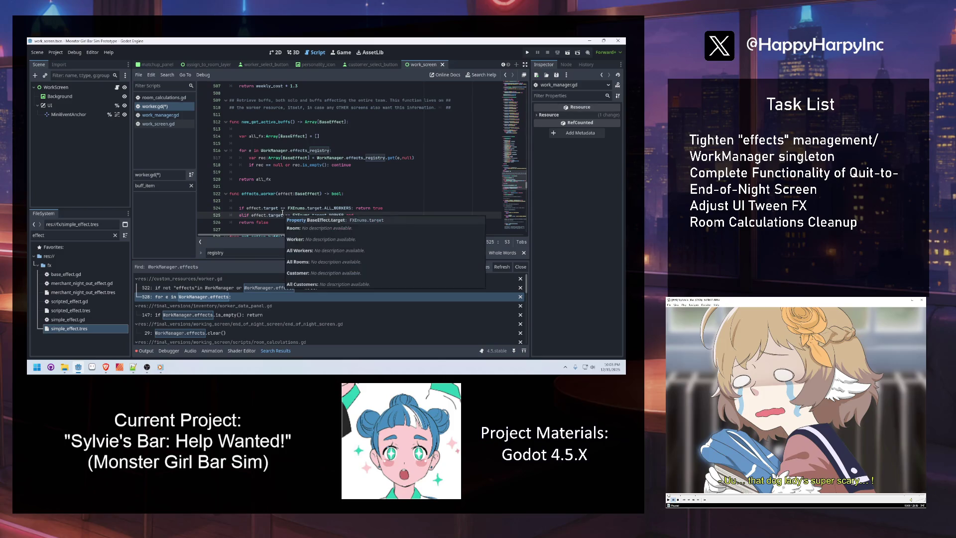
text( eft.tar)
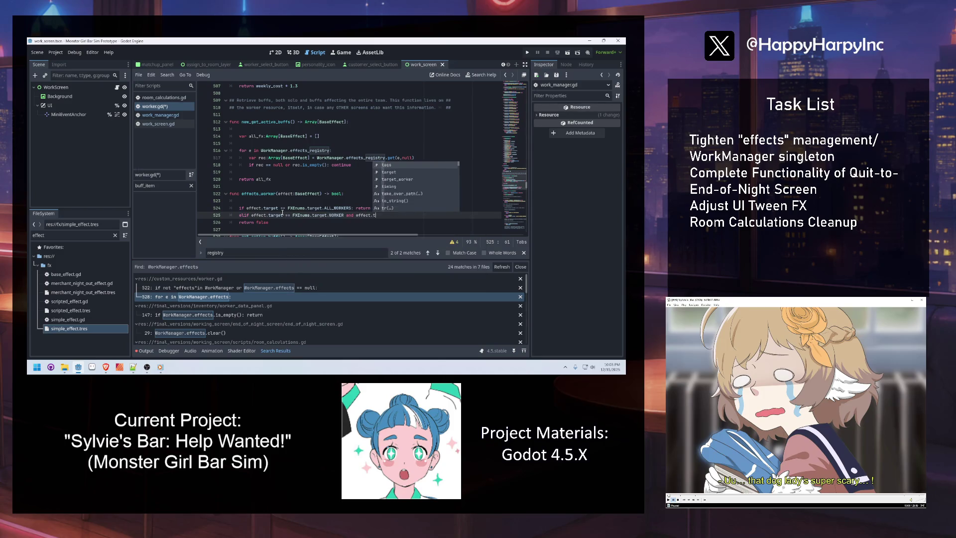
key(Return)
text(s)
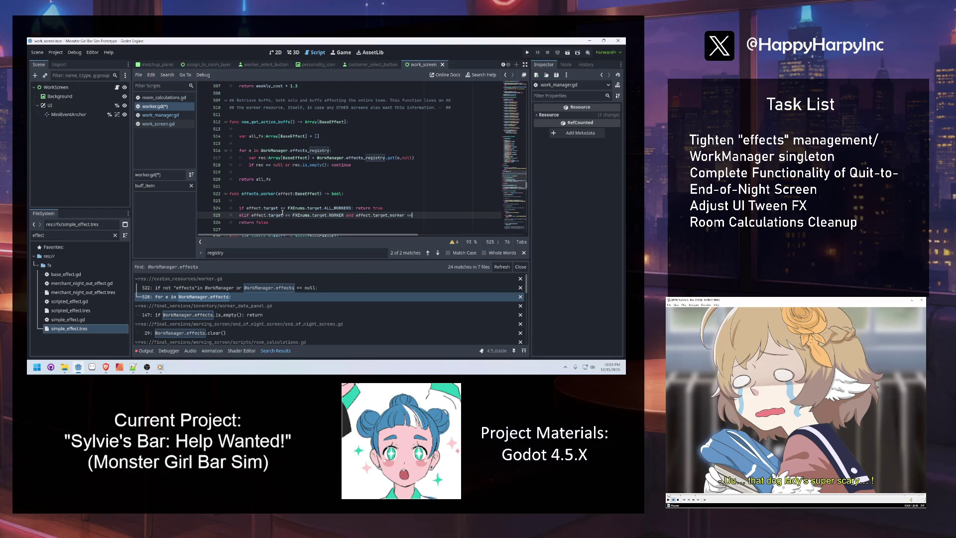
text(elf)
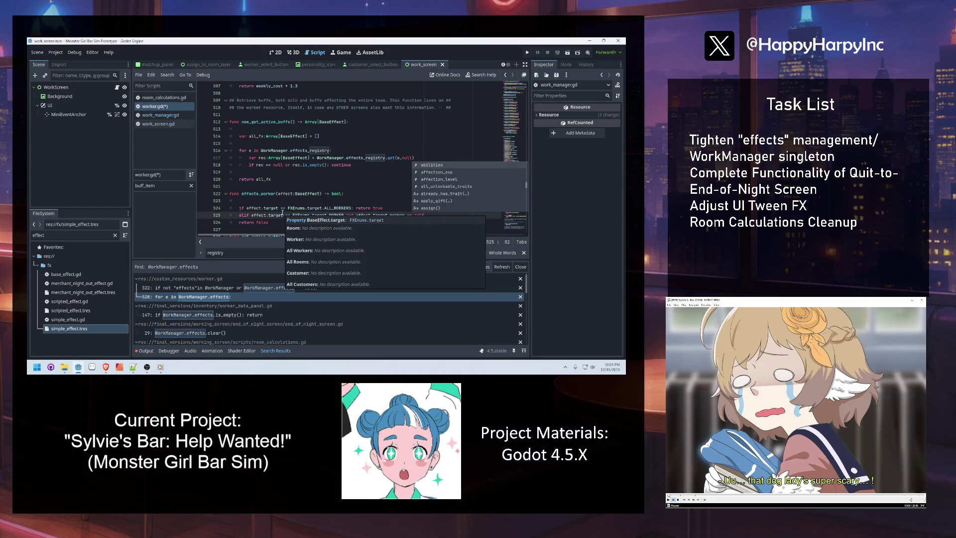
key(BackSpace)
text(: return)
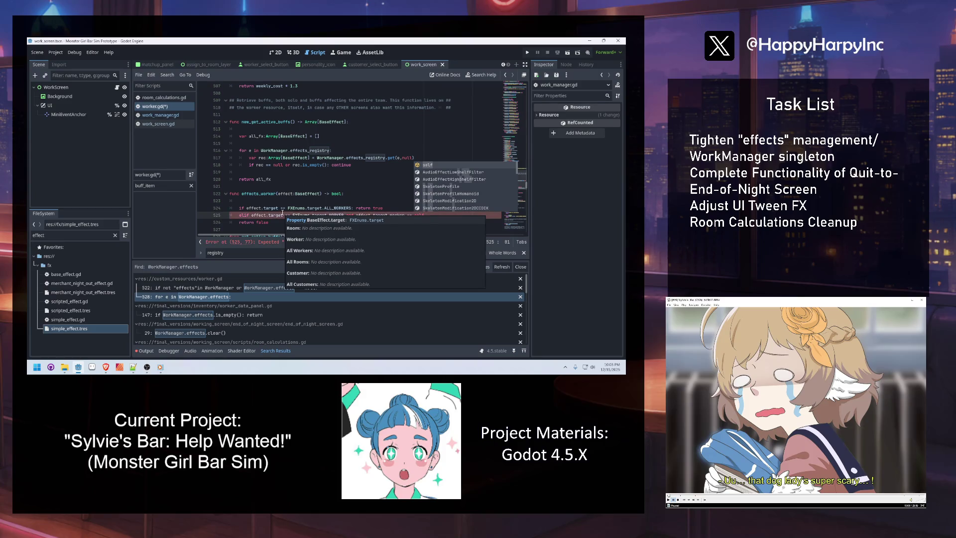
text( true)
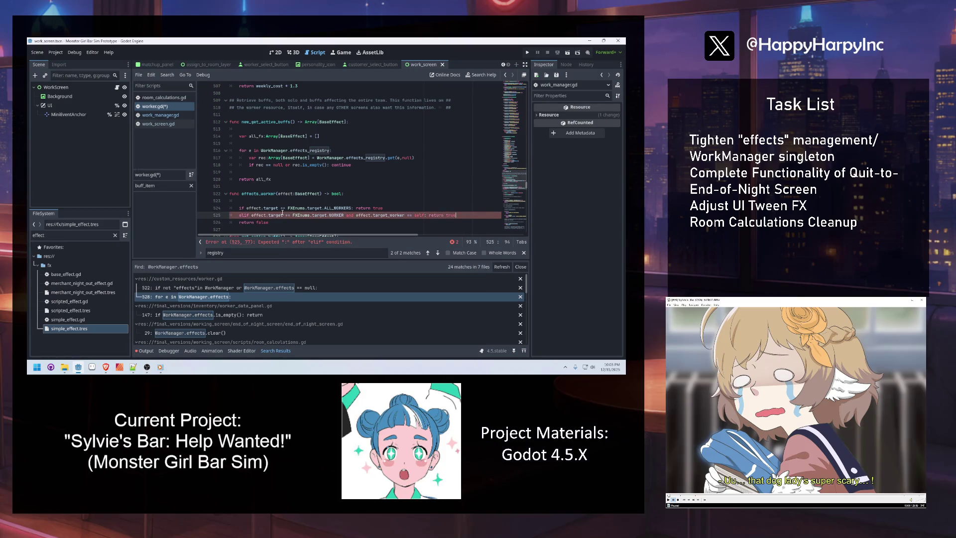
click(273, 207)
key(Up)
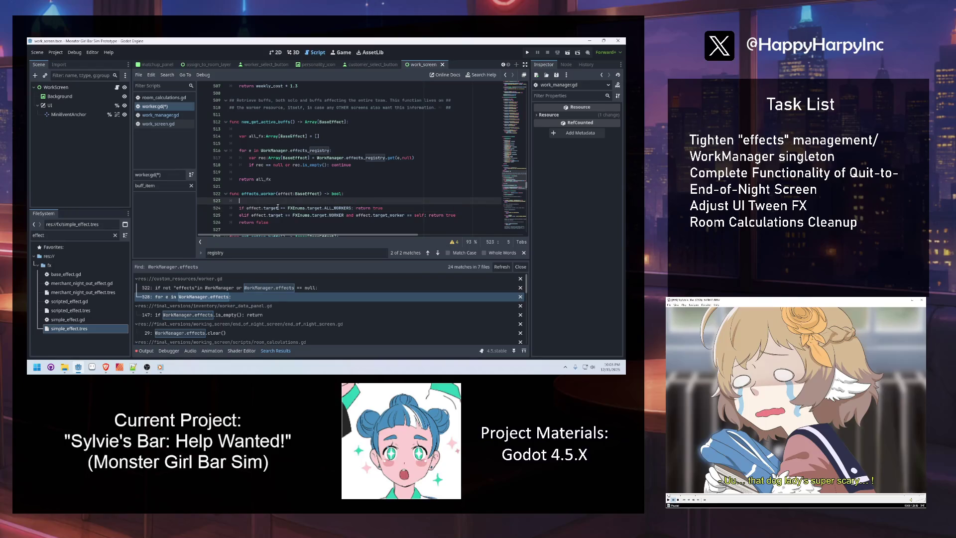
key(BackSpace)
key(BackSpace)
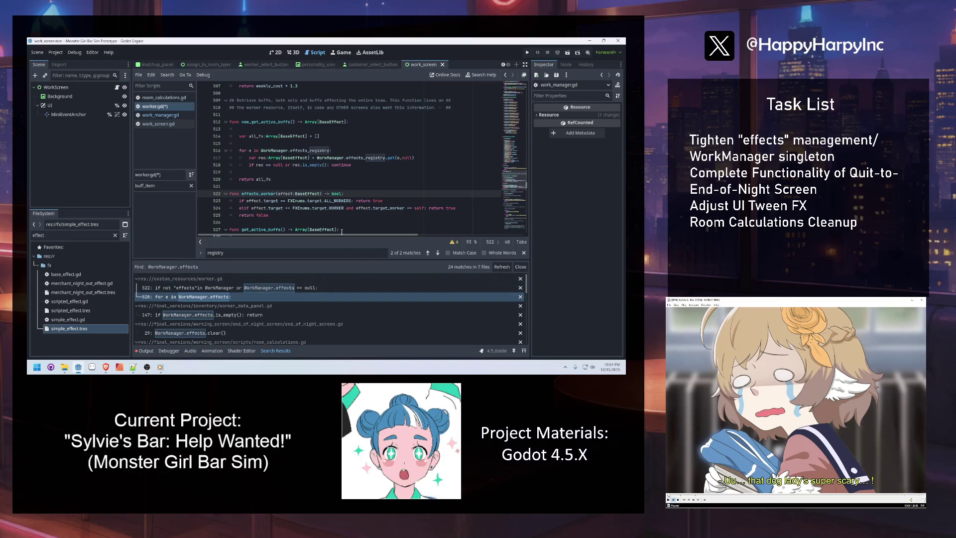
Review new_get_active_buffs(), checking the all_fx variable and the BaseEffect type in the signature.
click(300, 169)
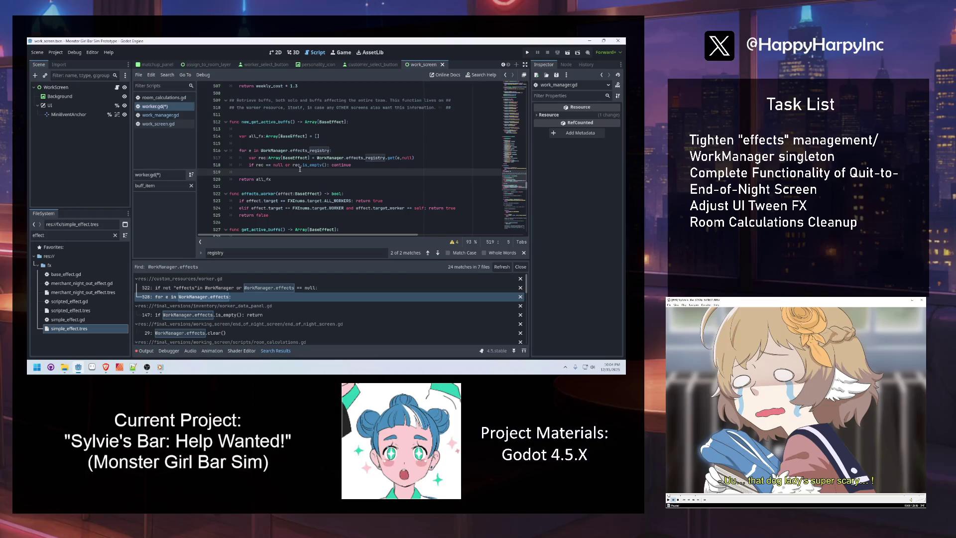
click(264, 143)
click(263, 128)
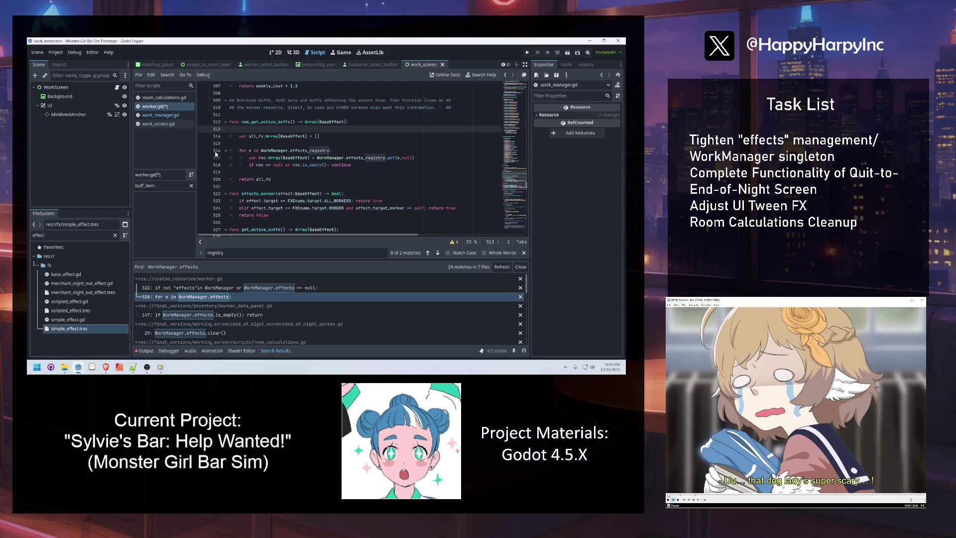
click(268, 189)
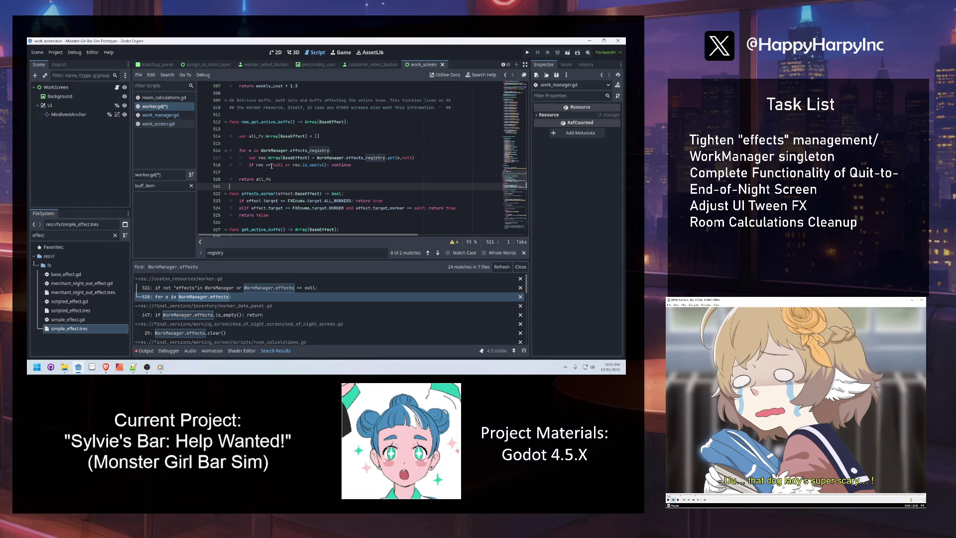
double_click(257, 136)
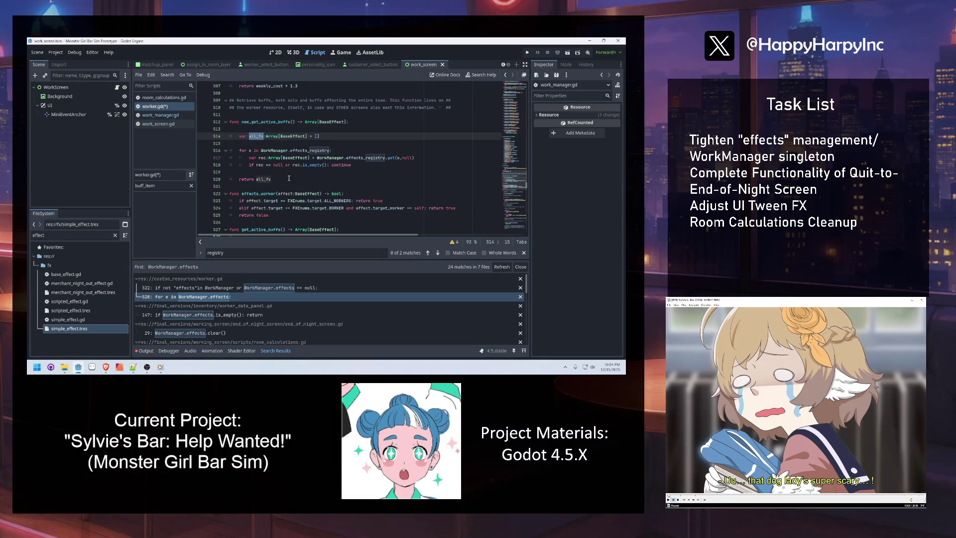
scroll(289, 178, down, 2)
double_click(313, 151)
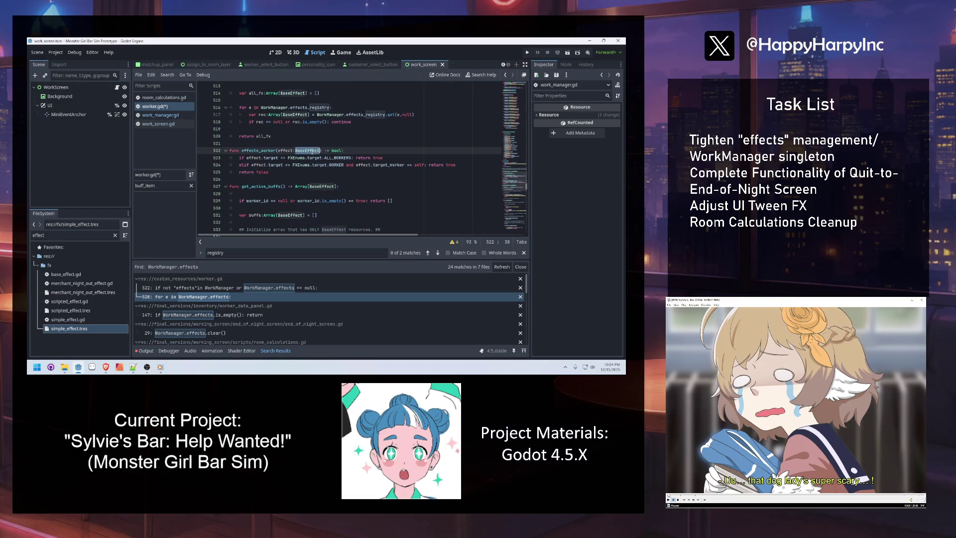
Insert a blank line before effects_worker()'s final return false and save worker.gd.
click(248, 159)
click(392, 159)
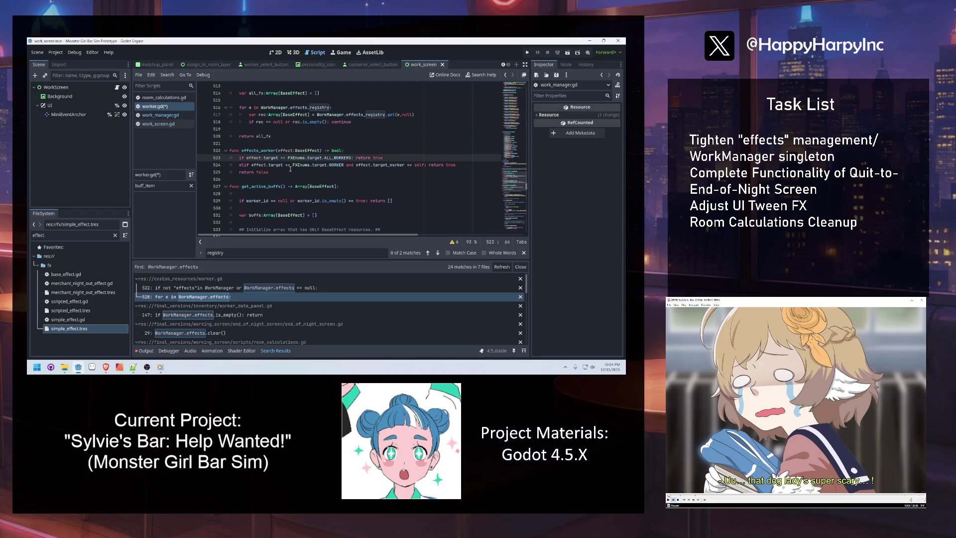
click(249, 166)
double_click(336, 164)
click(282, 173)
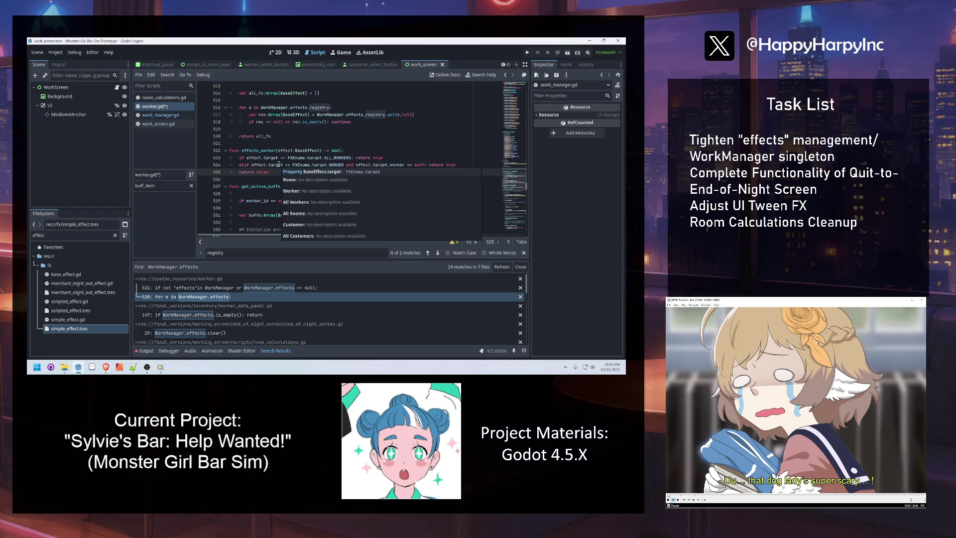
key(Return)
key(ctrl+s)
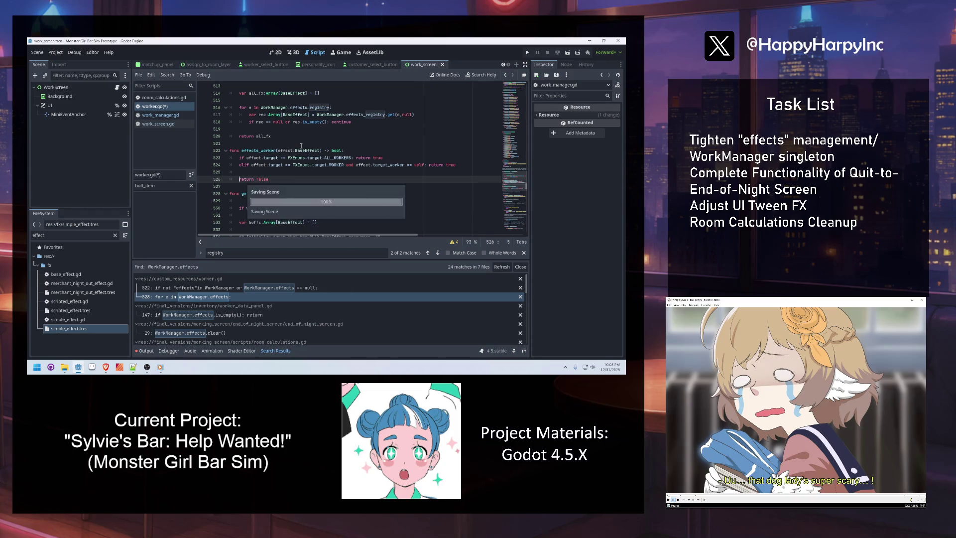
scroll(296, 141, up, 2)
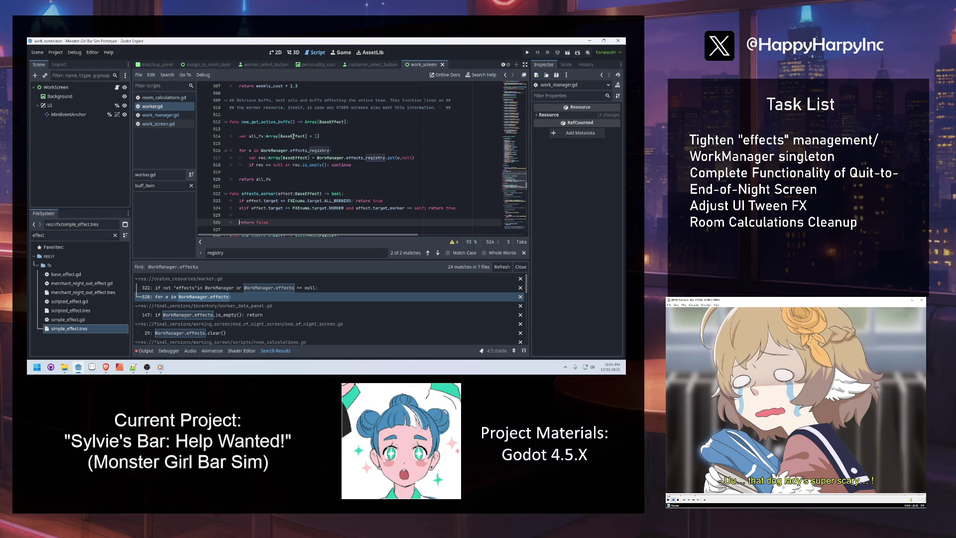
click(265, 145)
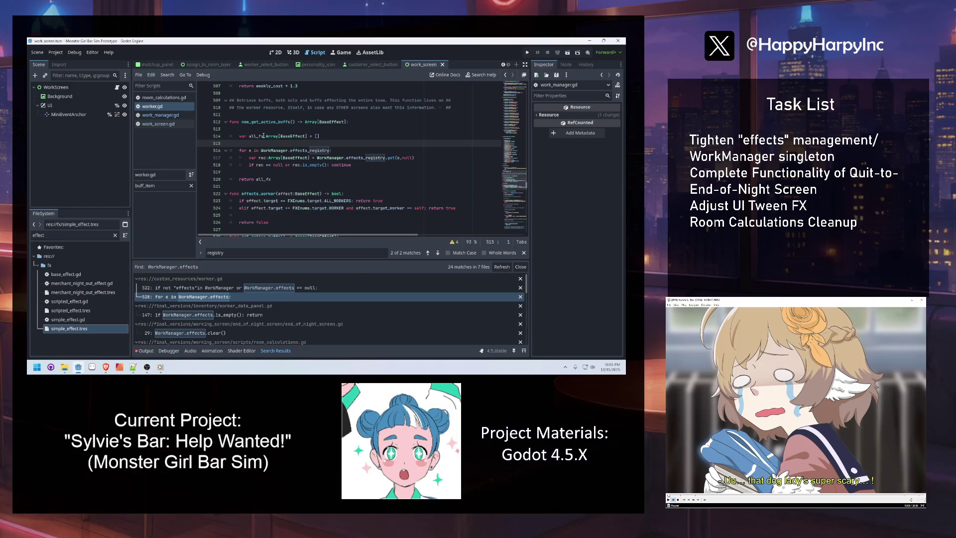
click(273, 172)
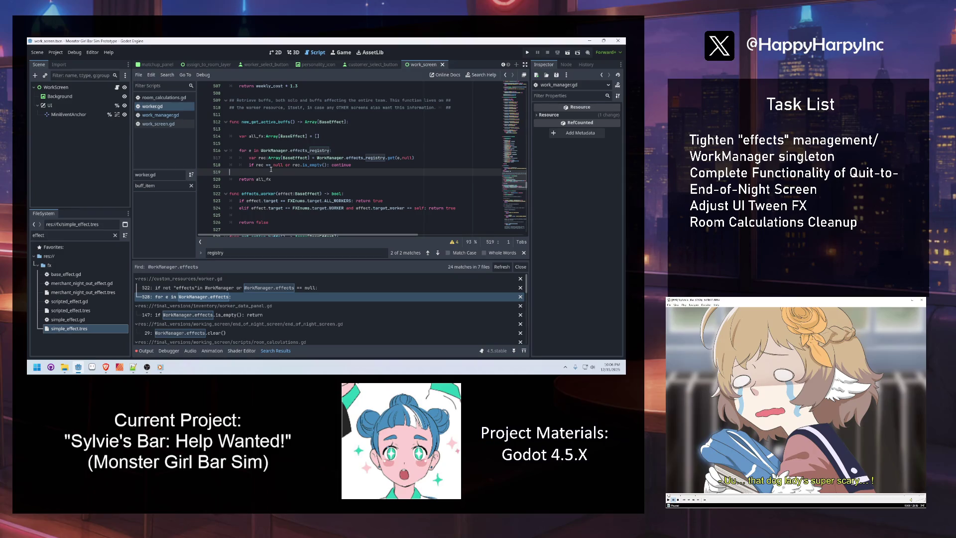
click(361, 149)
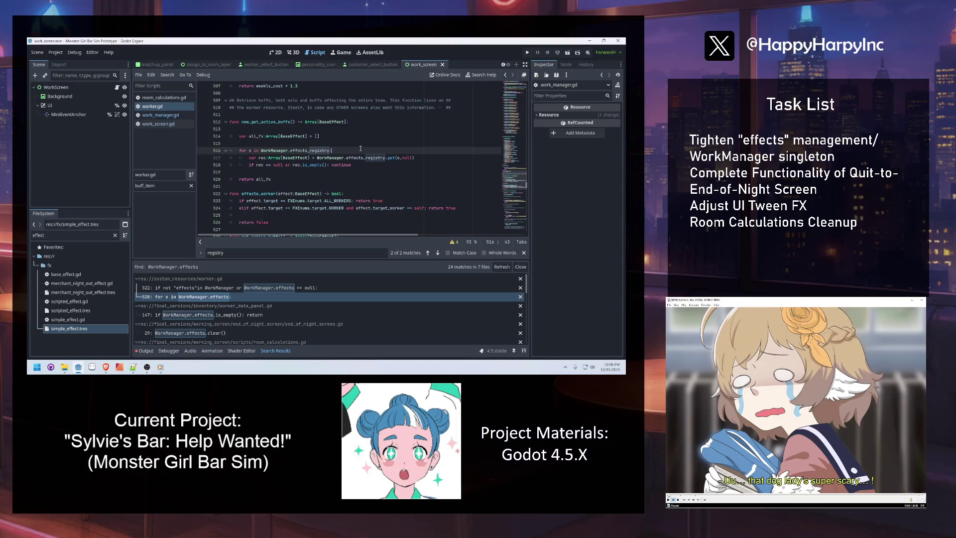
Add an inner 'for fx in rec:' loop after the continue line.
click(368, 164)
key(Return)
key(Return)
text(for )
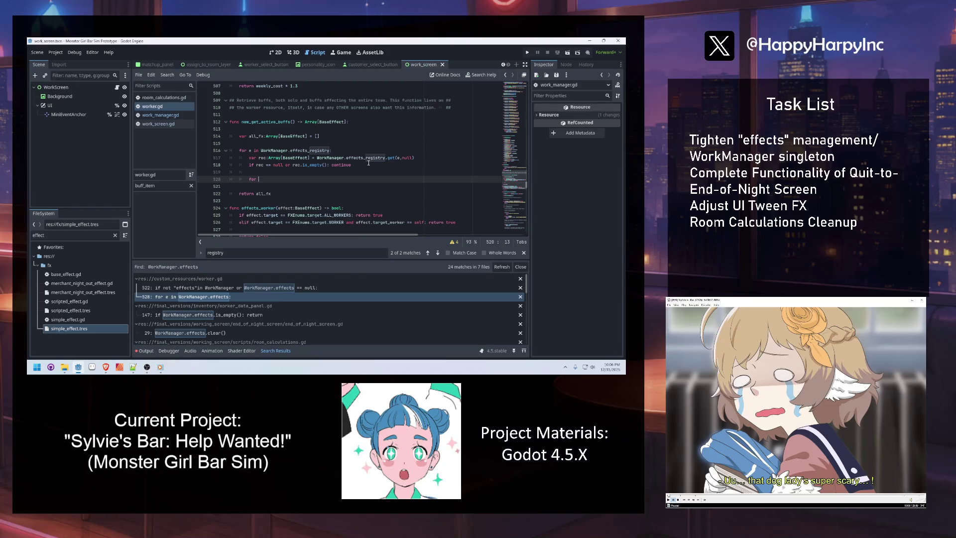
text(fx in )
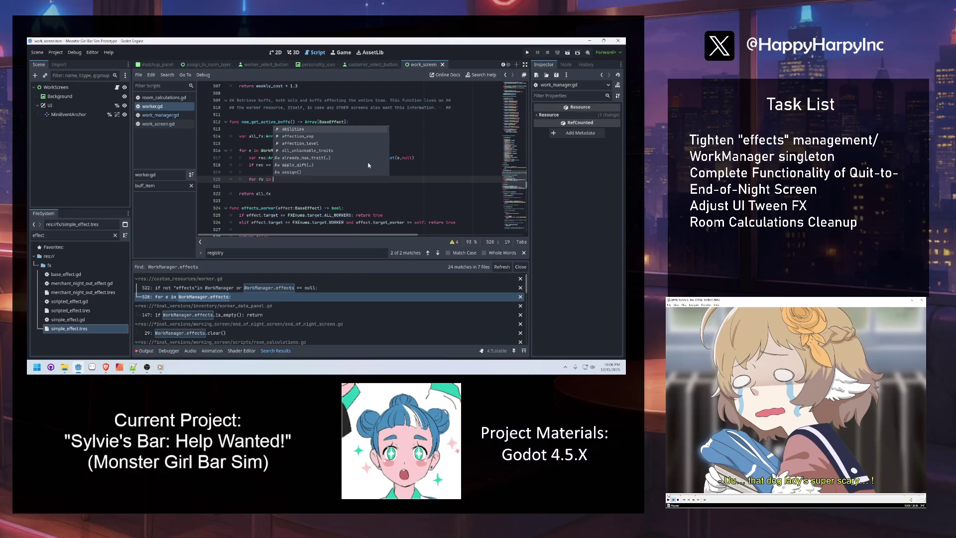
text(rec:)
key(Return)
text(pass)
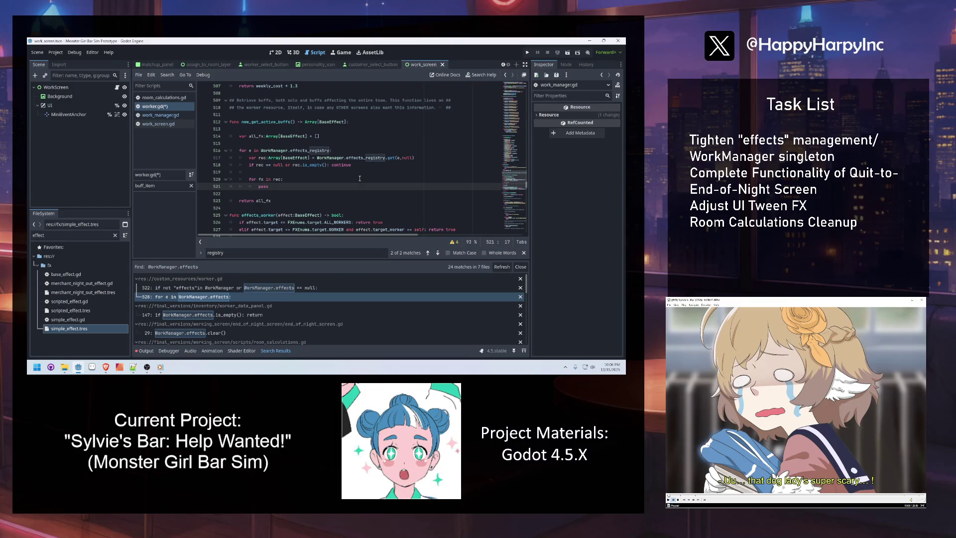
double_click(276, 186)
Fill the loop body with 'if effects_worker(fx):' and 'all_fx.append(fx)'.
key(alt+Tab)
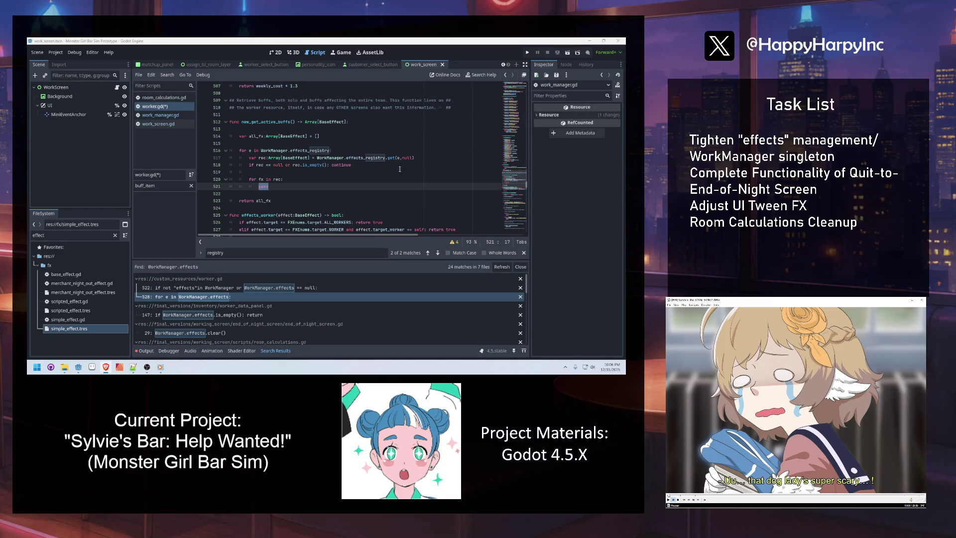
click(285, 187)
text(if effects_worker(f)
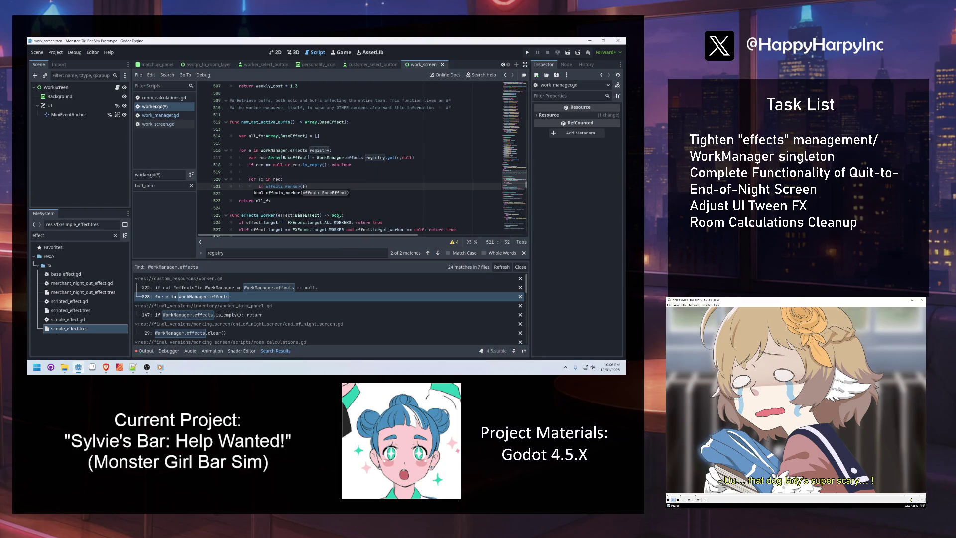
key(Return)
text(fx))
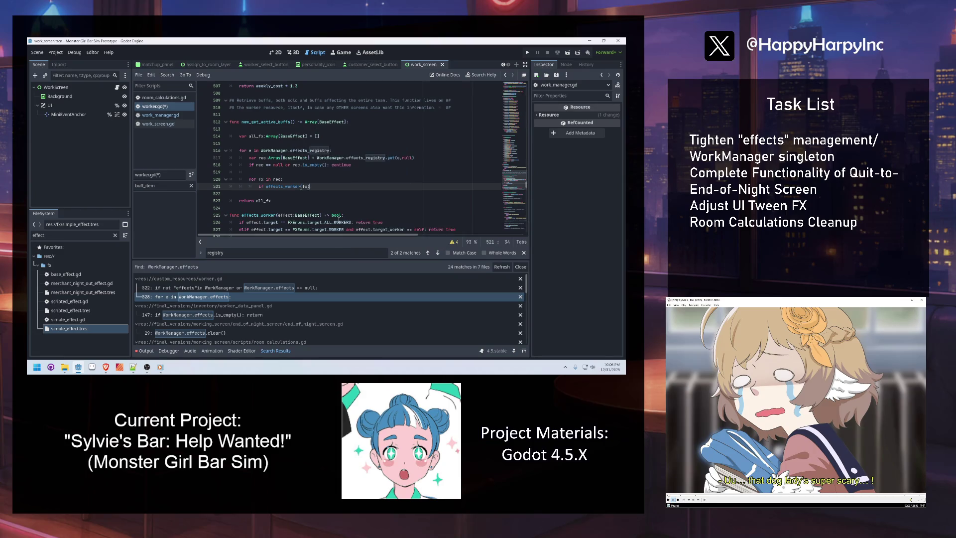
text(:)
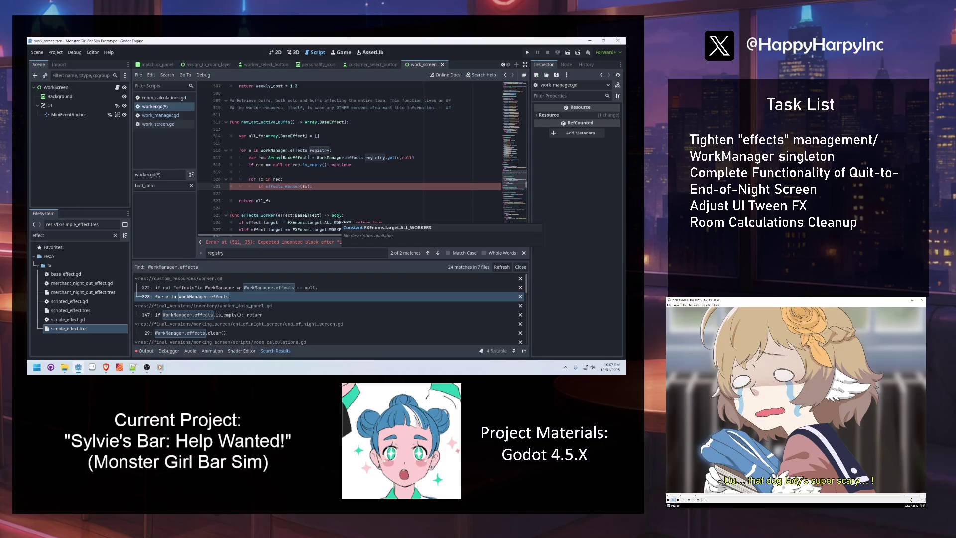
key(Return)
text(all)
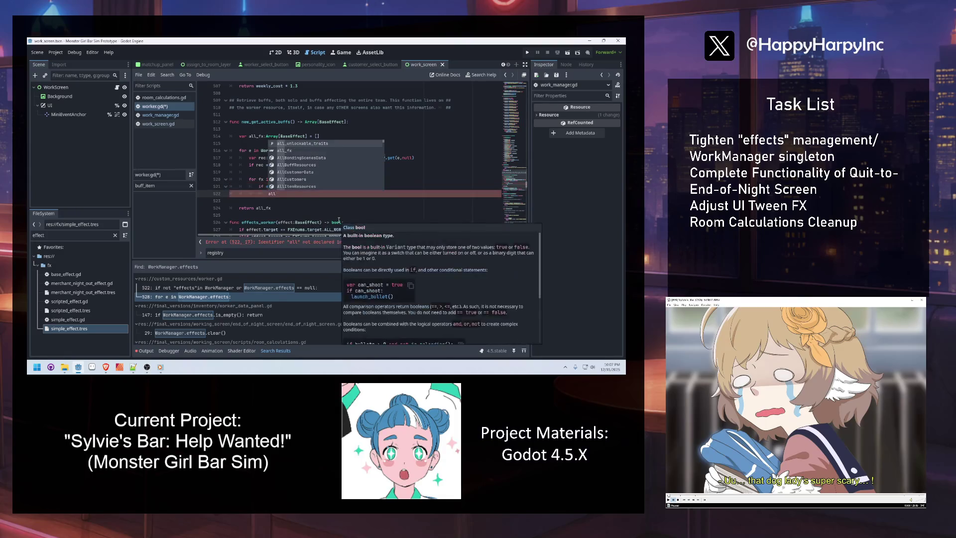
text(_fx.append(fx)
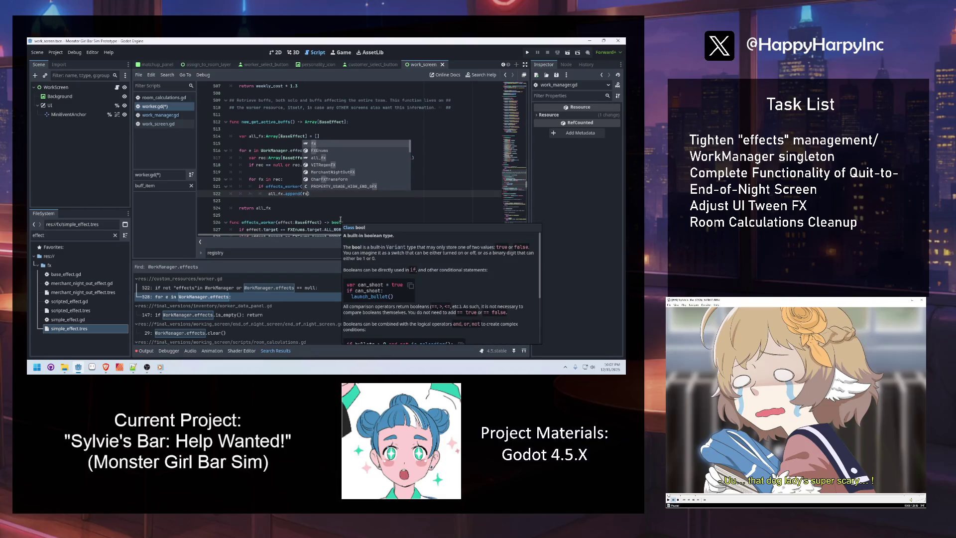
click(289, 194)
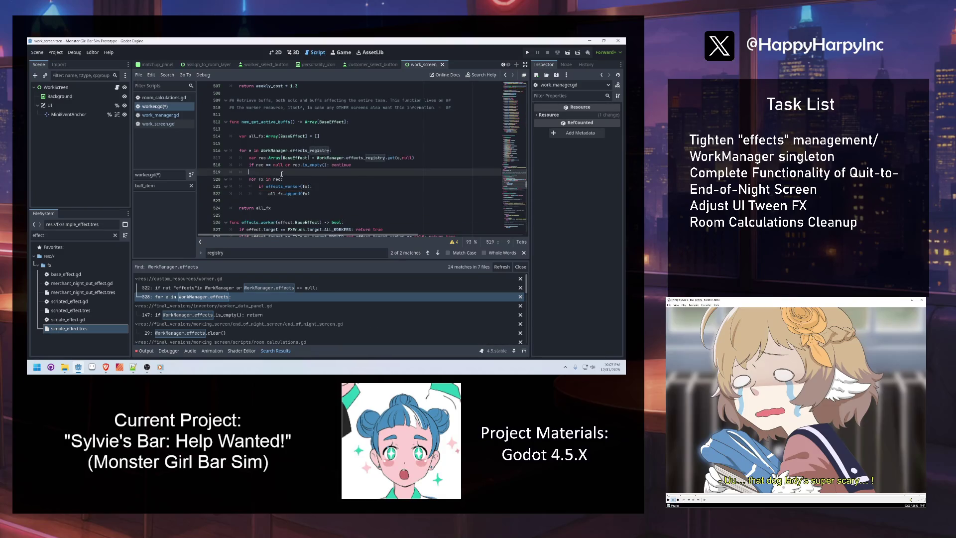
scroll(299, 190, down, 1)
click(284, 186)
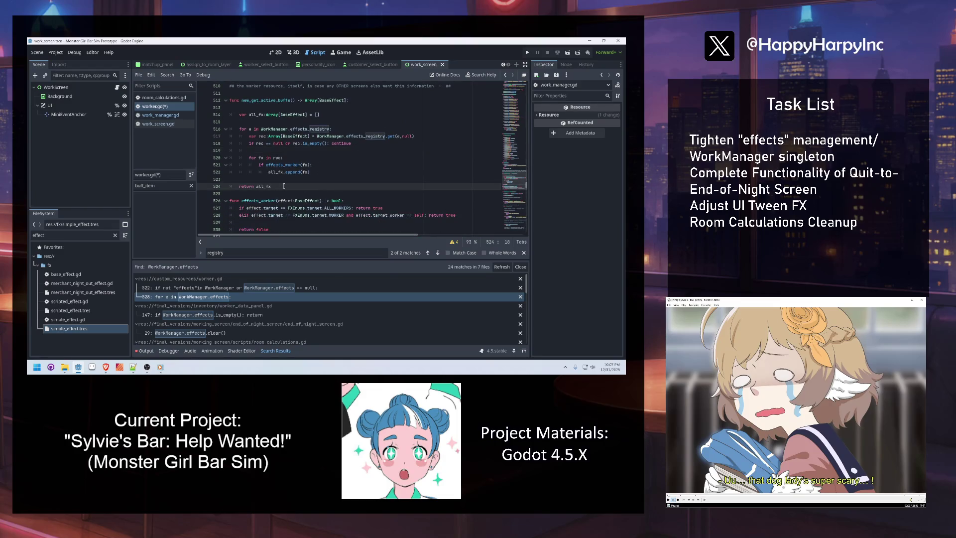
Rename all_fx to relevant_fx in the declaration, append line and return line.
double_click(256, 115)
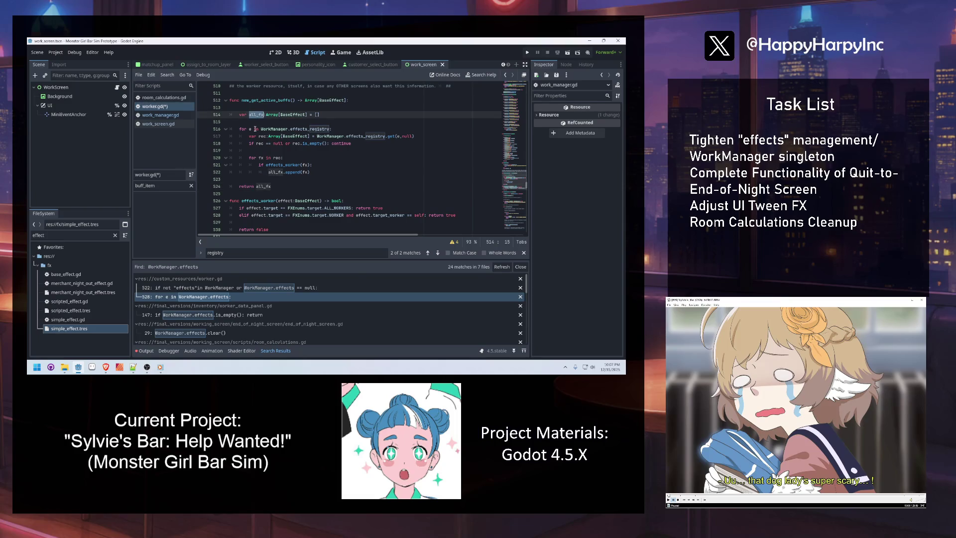
text(relevant_f)
text(x)
double_click(263, 115)
key(ctrl+c)
double_click(275, 172)
key(ctrl+v)
double_click(272, 187)
key(ctrl+v)
click(273, 115)
Rename rec to timing_category in the outer loop, null check and inner loop header.
click(348, 130)
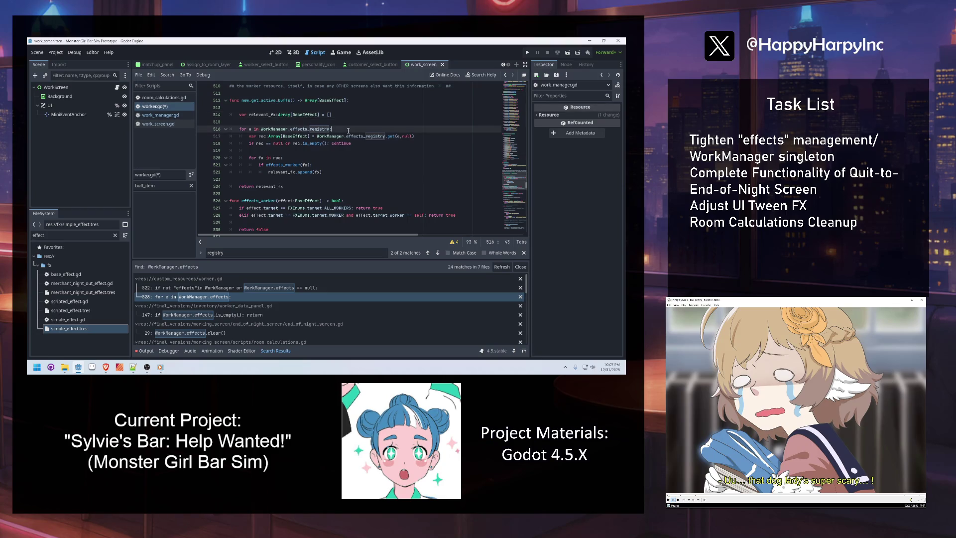
click(267, 136)
key(BackSpace)
key(BackSpace)
key(BackSpace)
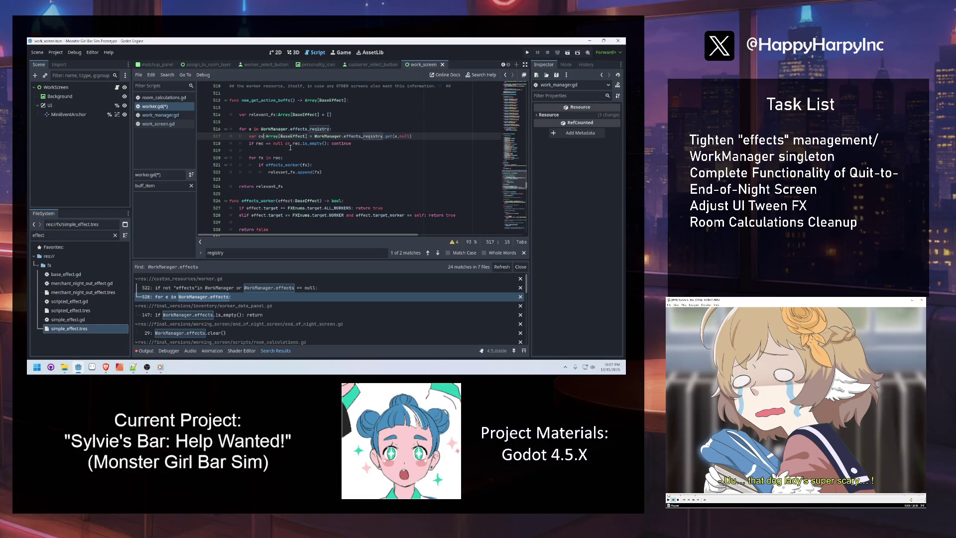
text(c)
key(BackSpace)
text(timing_categ)
text(ory)
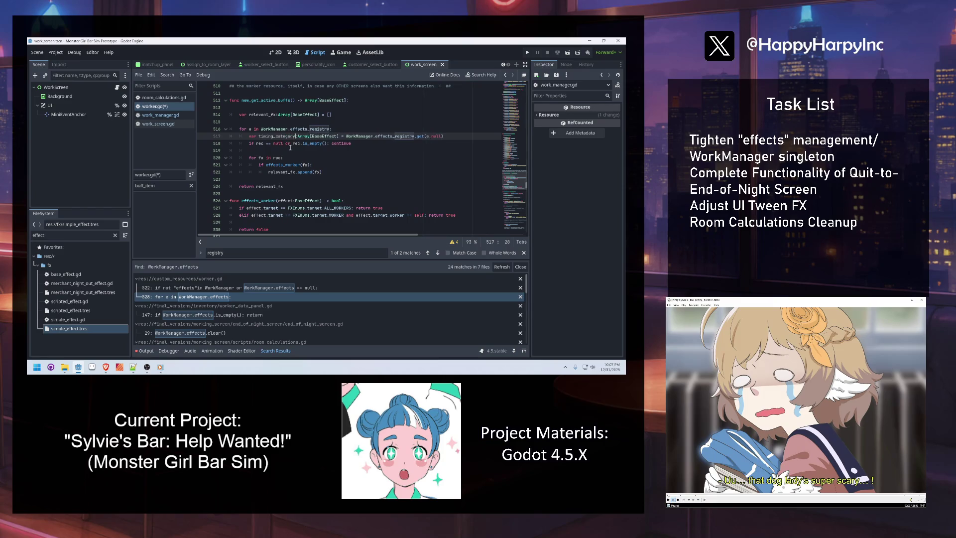
double_click(259, 143)
text(timing_category)
double_click(326, 143)
text(timing_category)
click(277, 158)
double_click(277, 157)
text(timing_category)
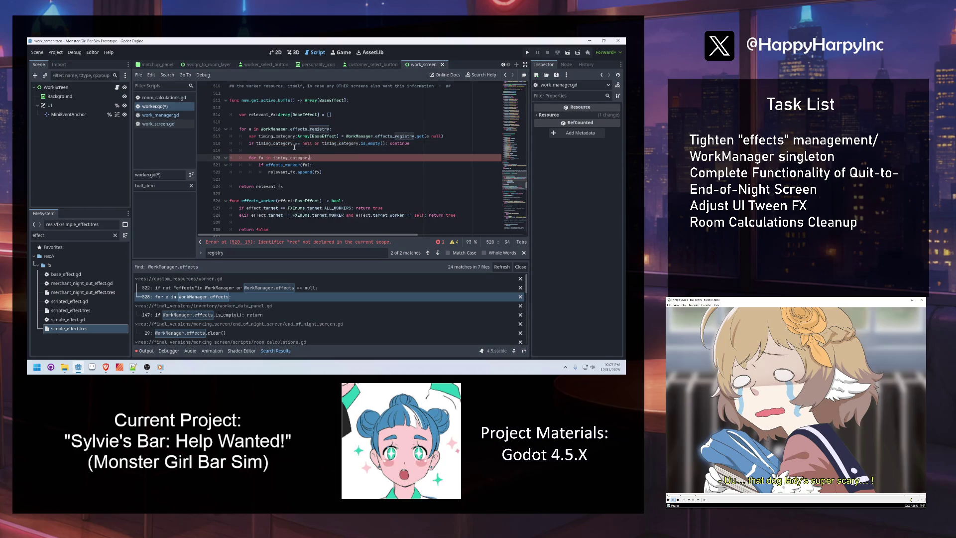
Check the timing_category declaration and the outer loop header.
click(296, 133)
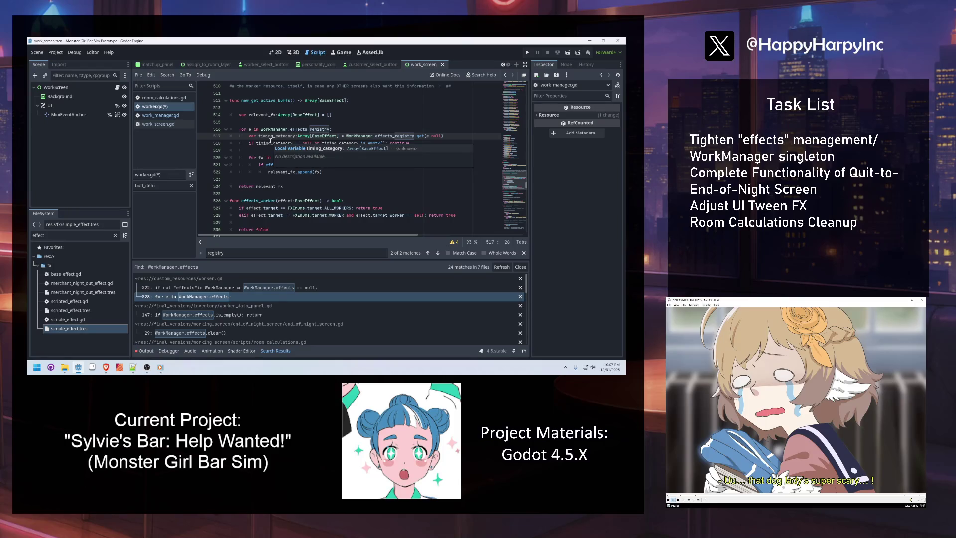
click(357, 128)
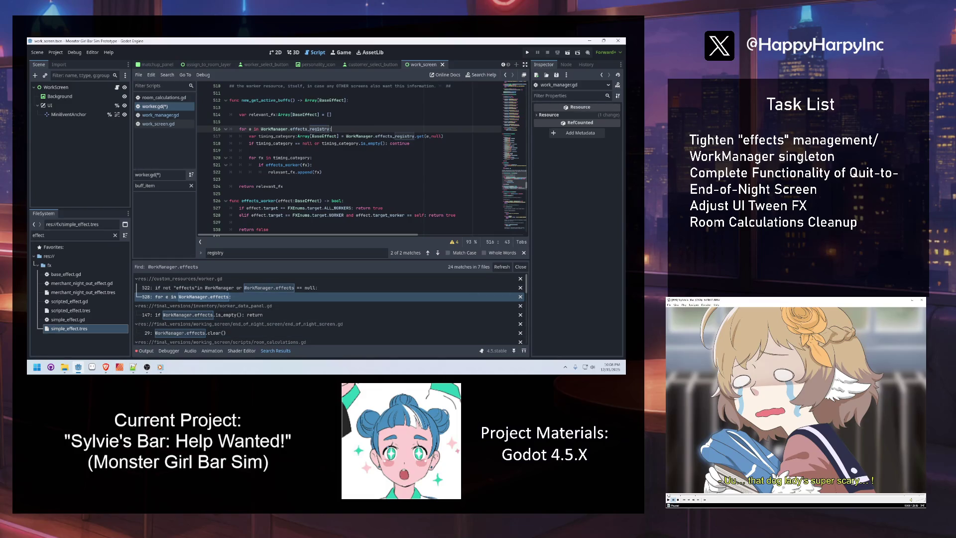
key(alt+Tab)
click(355, 166)
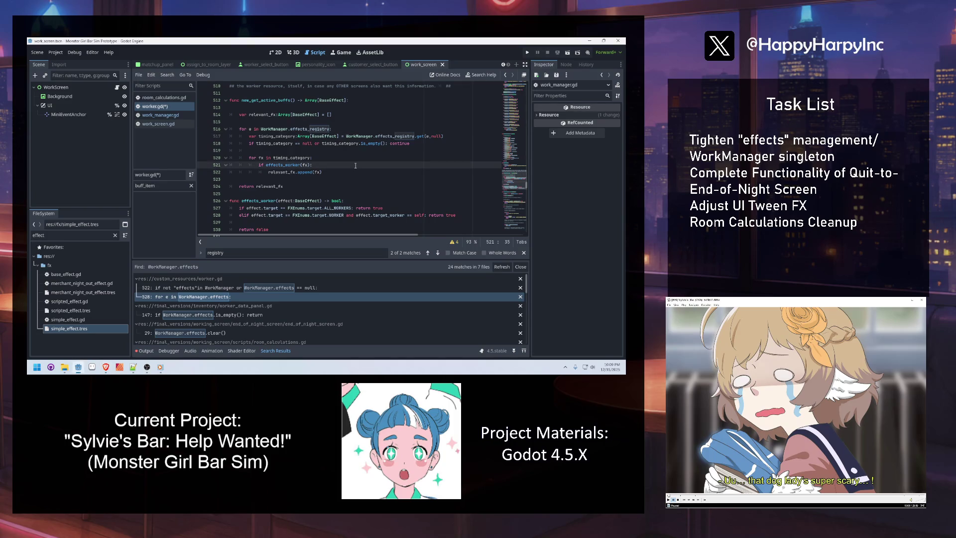
Comment the effects_worker check and the append line with 'add it to the array.'.
text(If the)
text(fec)
text(targets all)
text(kers.)
text(his specific worker, ##)
key(Return)
key(Delete)
key(End)
text(add it to)
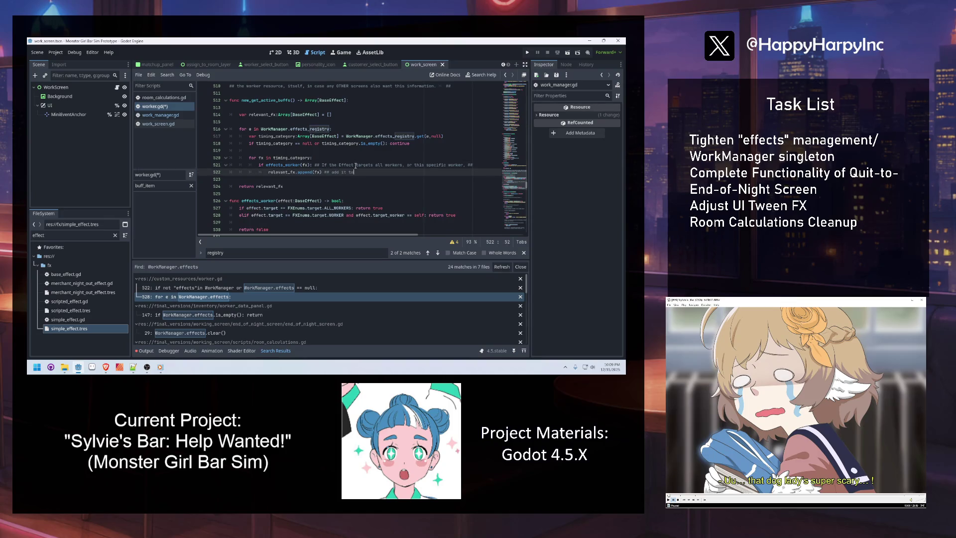
text( the array. ##)
Comment the return line and the header: 'Return an array of Effect resources currently impacting this worker.'.
click(297, 186)
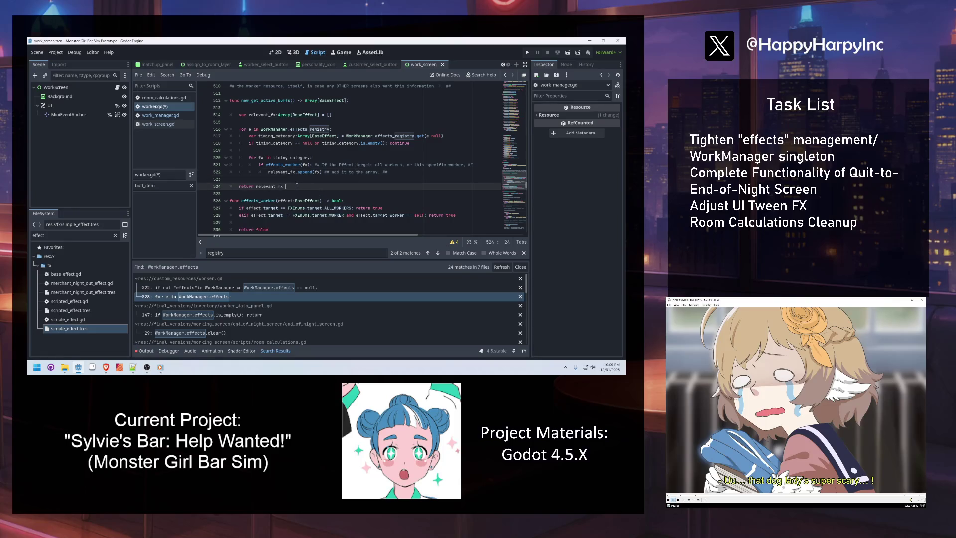
text(etur)
text(impacing t)
key(BackSpace)
key(BackSpace)
key(BackSpace)
text(ting the worker. ##)
click(285, 107)
click(390, 102)
text(Retu)
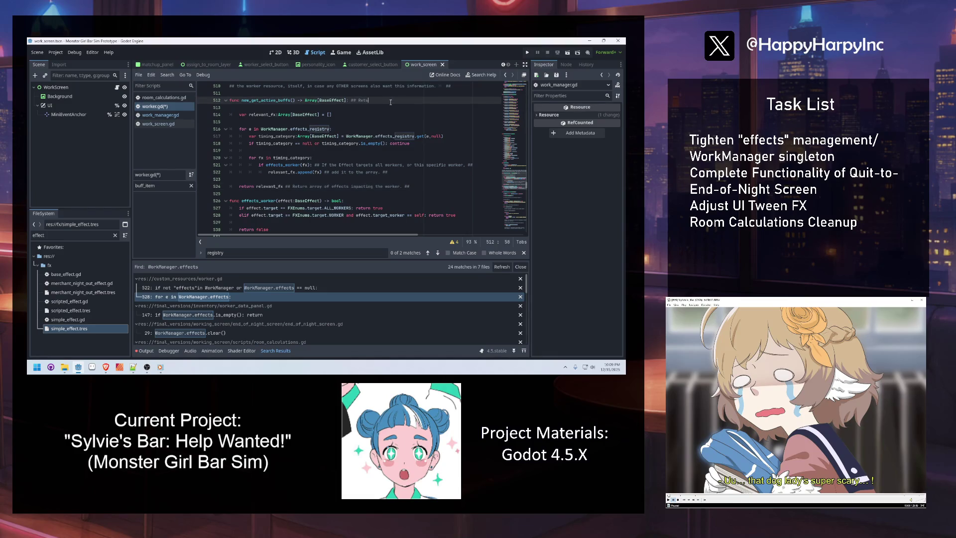
text(rn an array of Effect resources currently )
text(impacting )
text(this worker. ##)
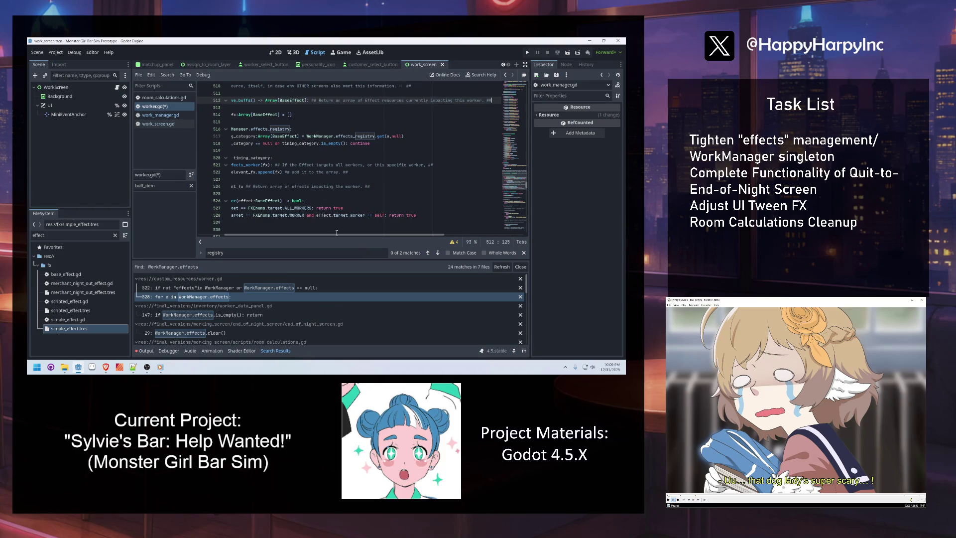
drag(336, 233, 311, 233)
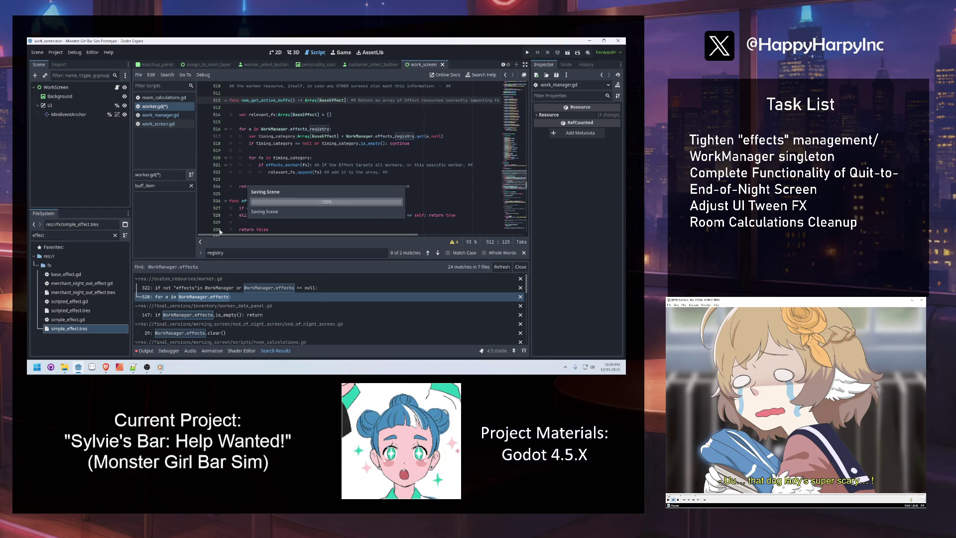
Inspect worker_data_panel.gd's line 147 match and active_buff_fx_labels(), which calls get_active_buffs().
click(227, 314)
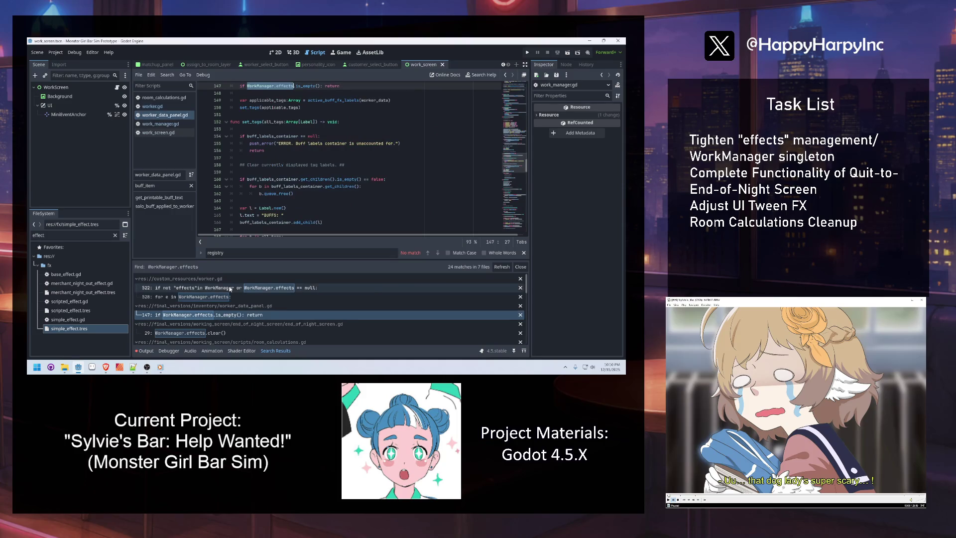
scroll(287, 164, up, 3)
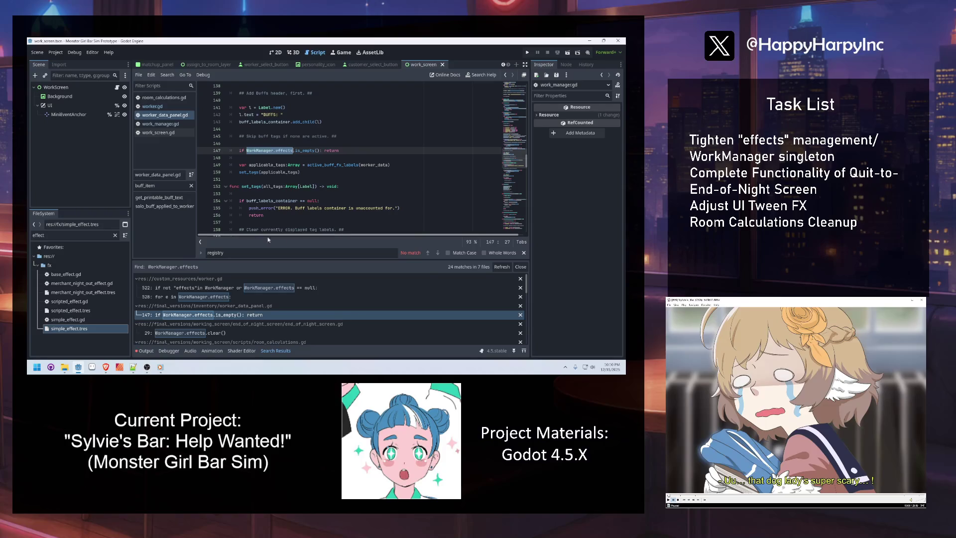
click(259, 144)
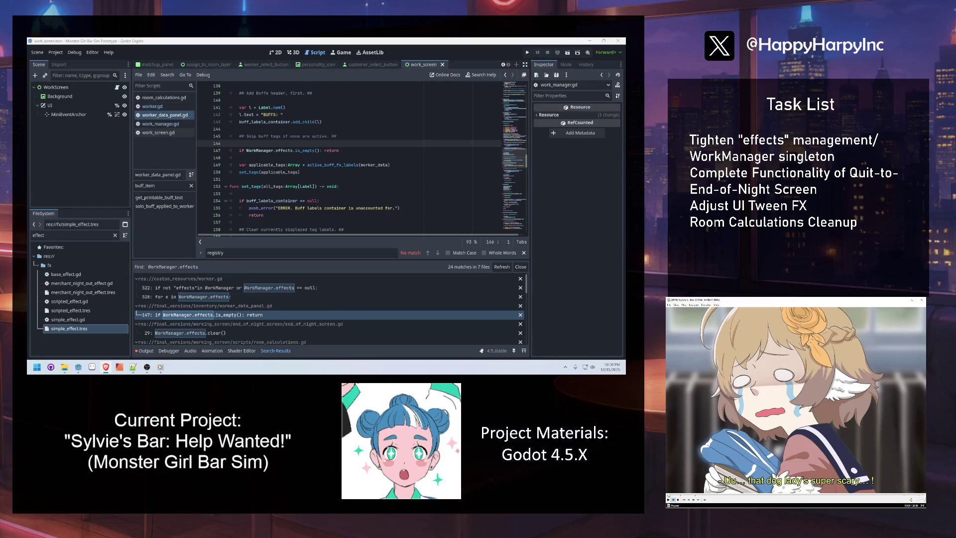
click(329, 150)
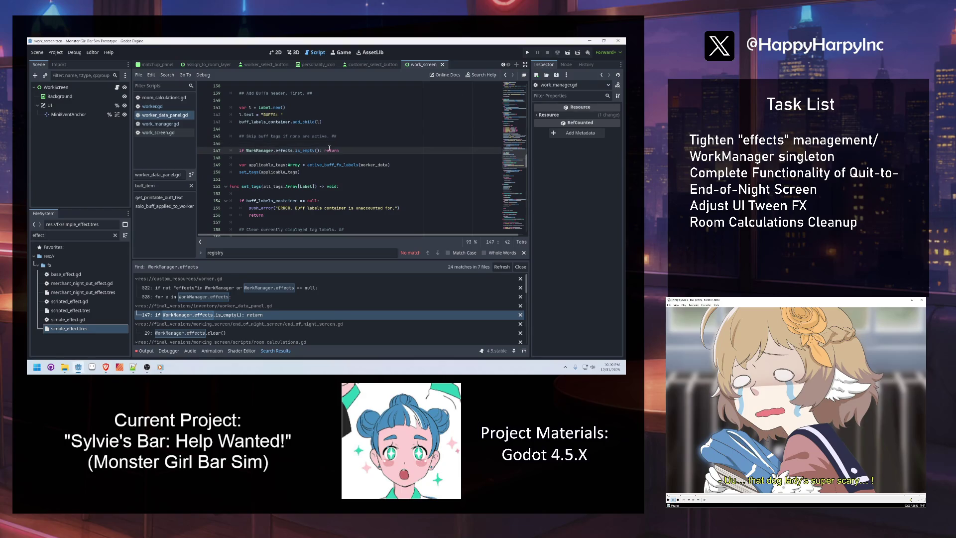
ctrl+click(355, 165)
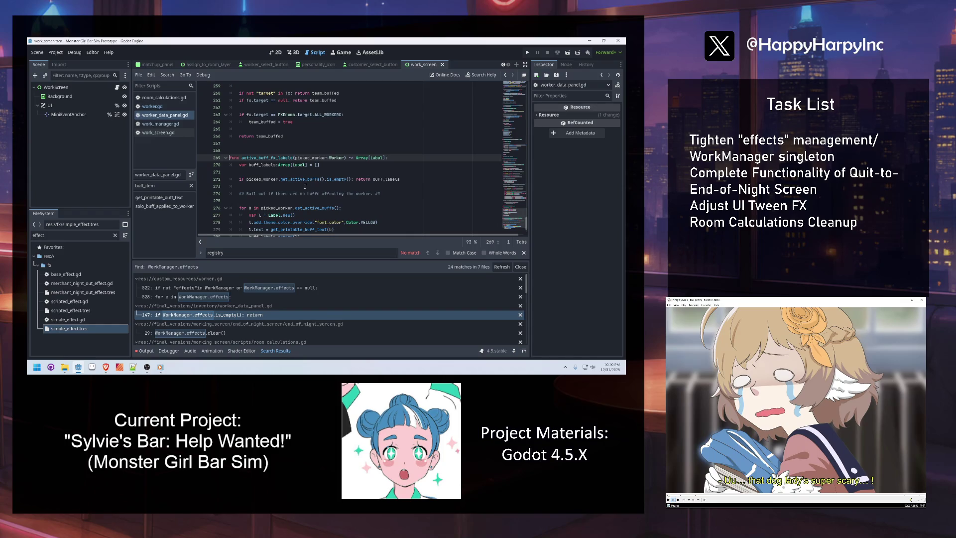
click(268, 179)
key(Up)
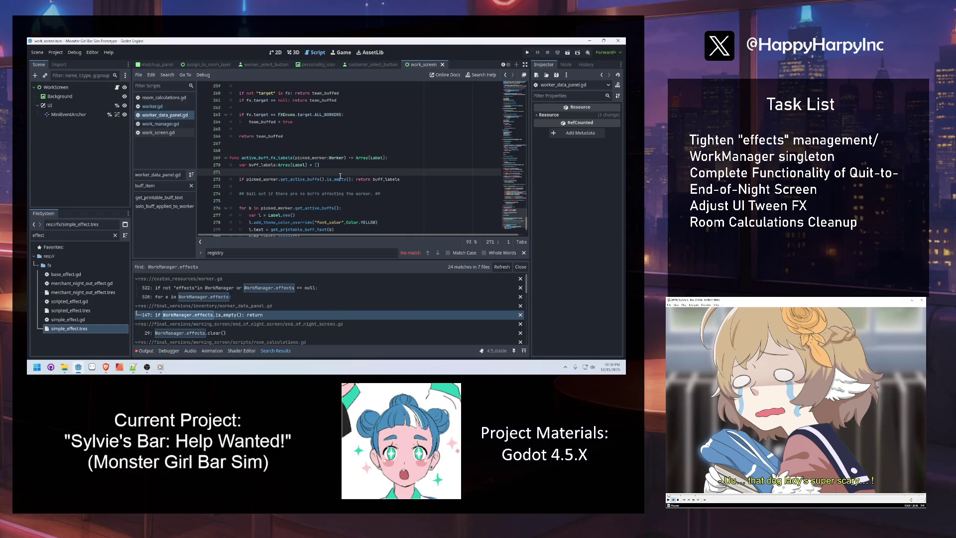
ctrl+click(305, 179)
Return to worker.gd and filter the method list with 'active'.
click(346, 136)
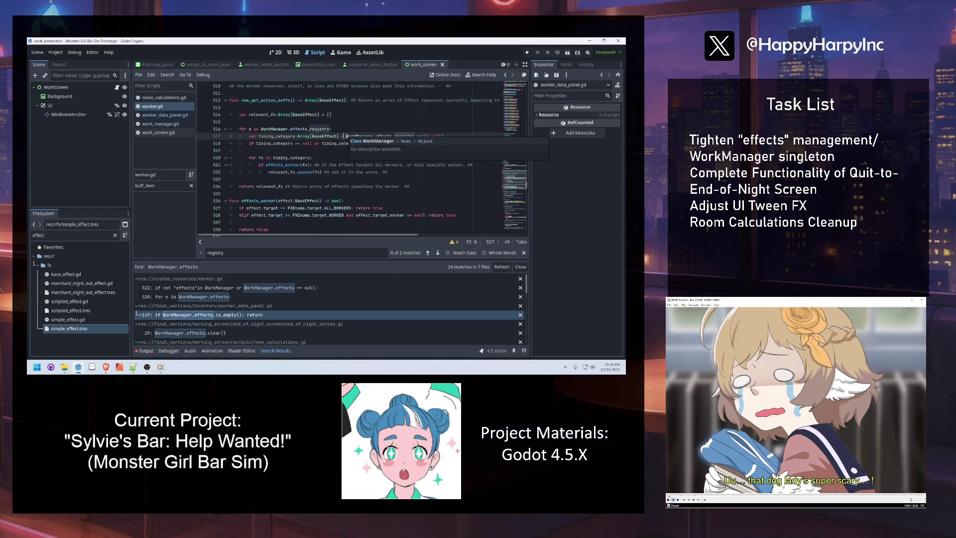
click(287, 129)
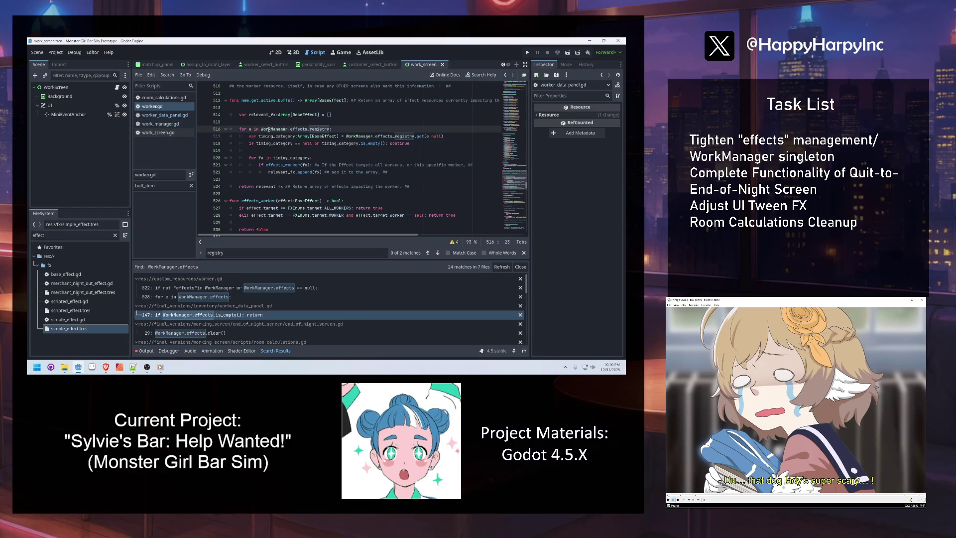
scroll(268, 145, up, 5)
scroll(255, 137, down, 4)
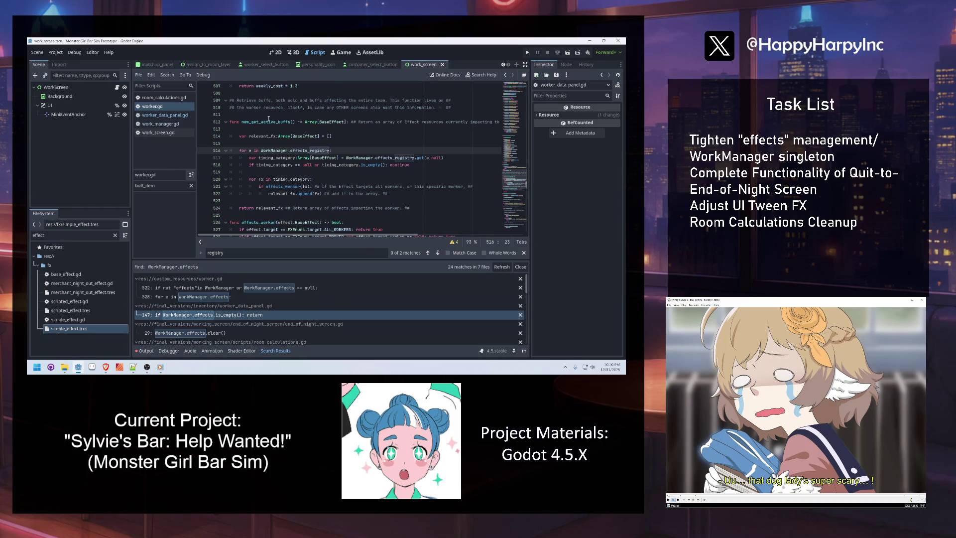
double_click(158, 185)
text(active)
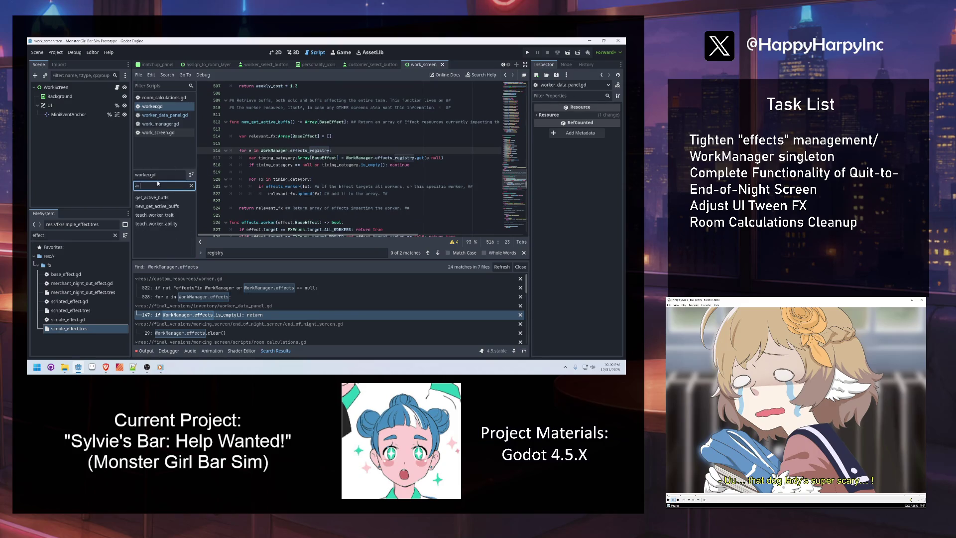
Find in Files for get_active_buffs( across the project, listing 6 matches in 3 files.
click(168, 75)
click(179, 123)
text(get_active_buffs()
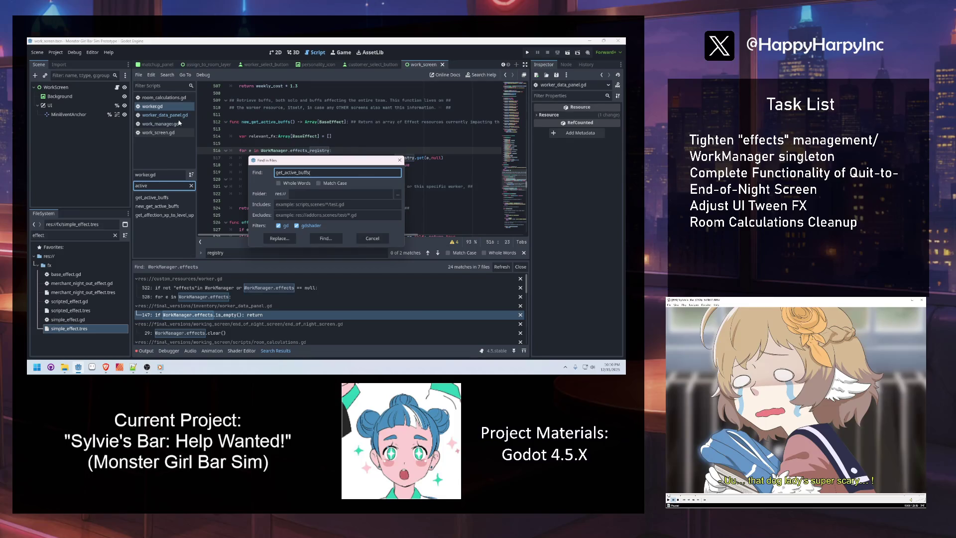
key(Return)
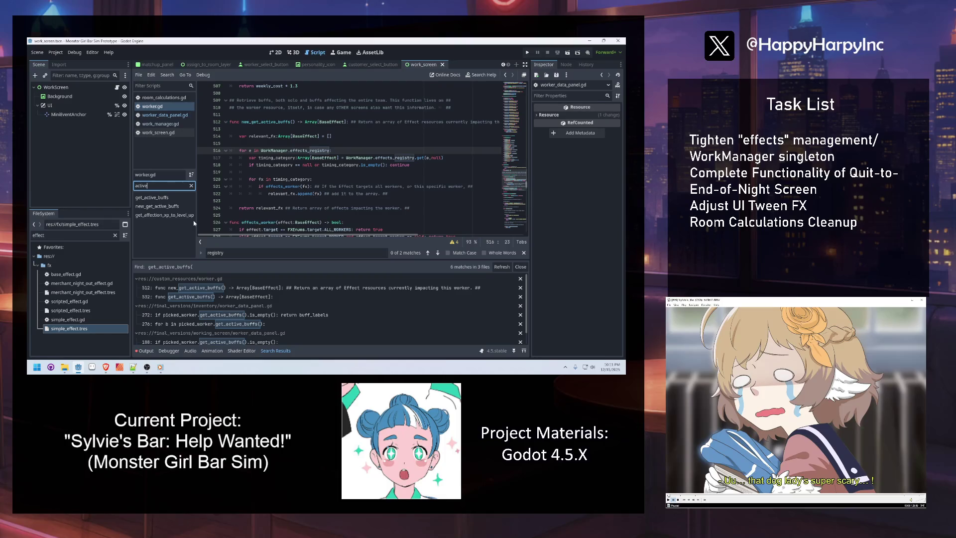
click(335, 152)
Add a 'Cycle through each Timing category' comment line above the for loop.
click(332, 142)
key(Escape)
key(Return)
key(Return)
key(Up)
key(Tab)
text(ycle through each)
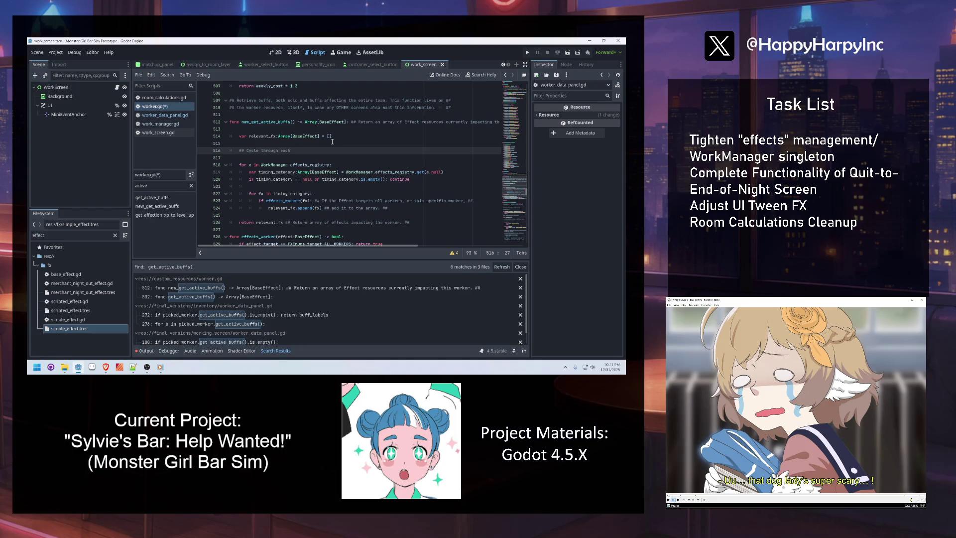
key(BackSpace)
key(BackSpace)
text(ing cate)
text(==)
Comment continue with '# Skip if category is broken/null. ##', move it to its own line, and save.
click(359, 167)
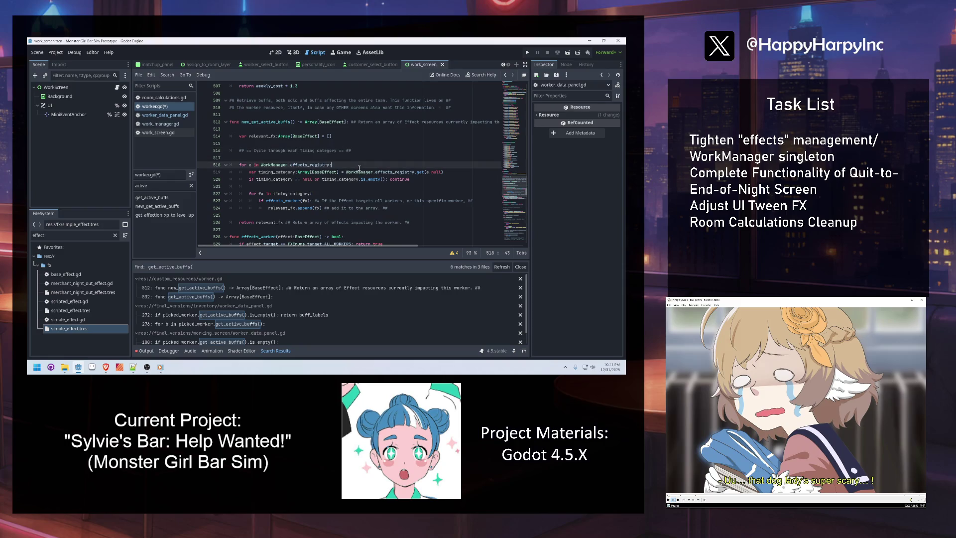
click(434, 176)
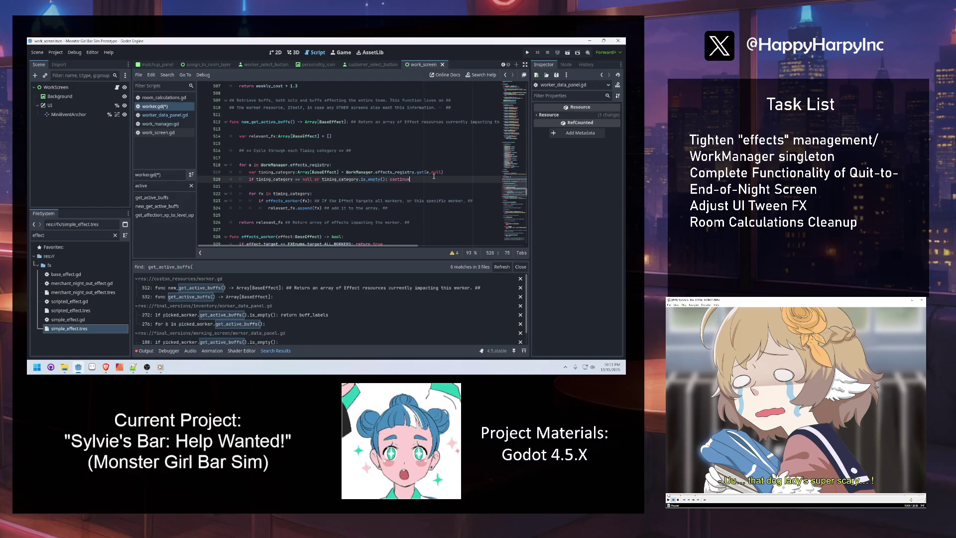
text( ## Skip if ca)
text(tegory is )
text(broken/null. ##)
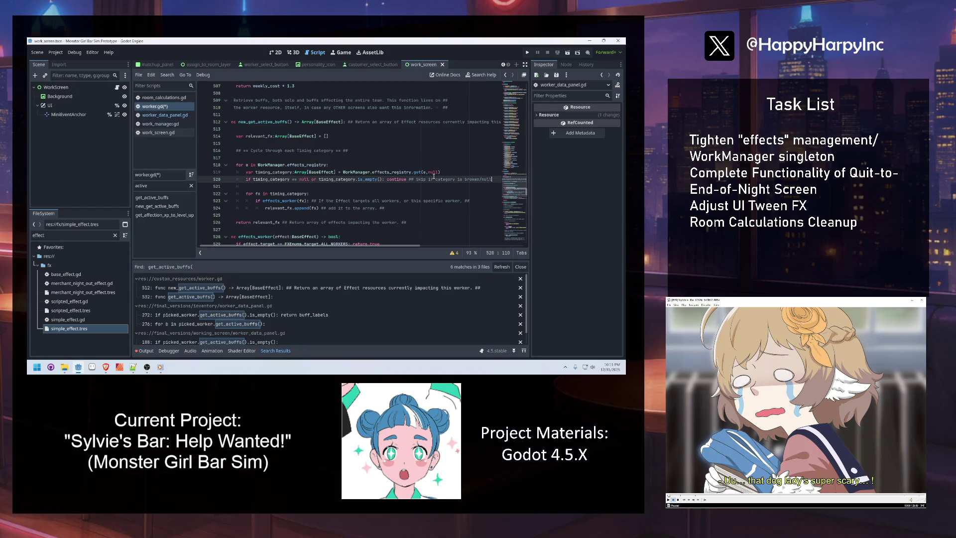
click(377, 179)
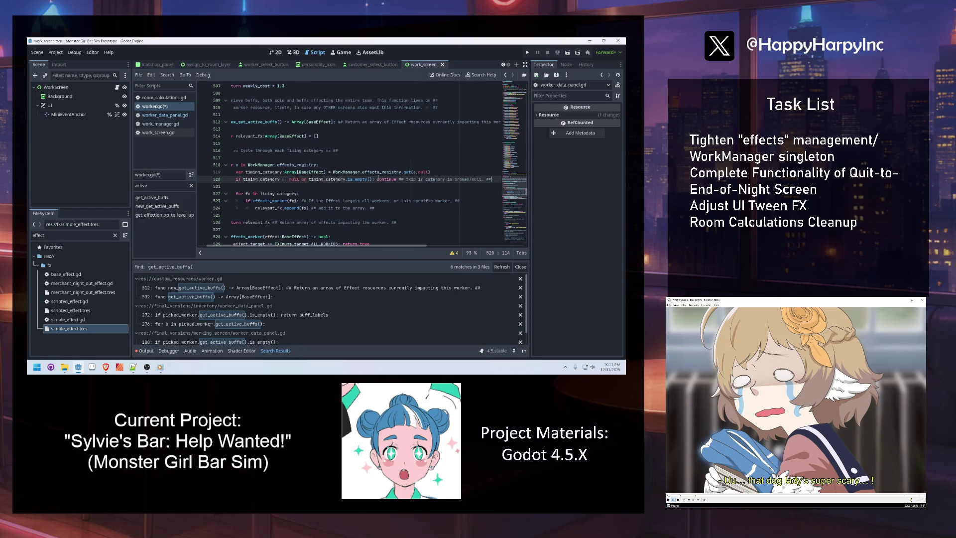
key(Return)
click(203, 186)
click(304, 187)
key(ctrl+s)
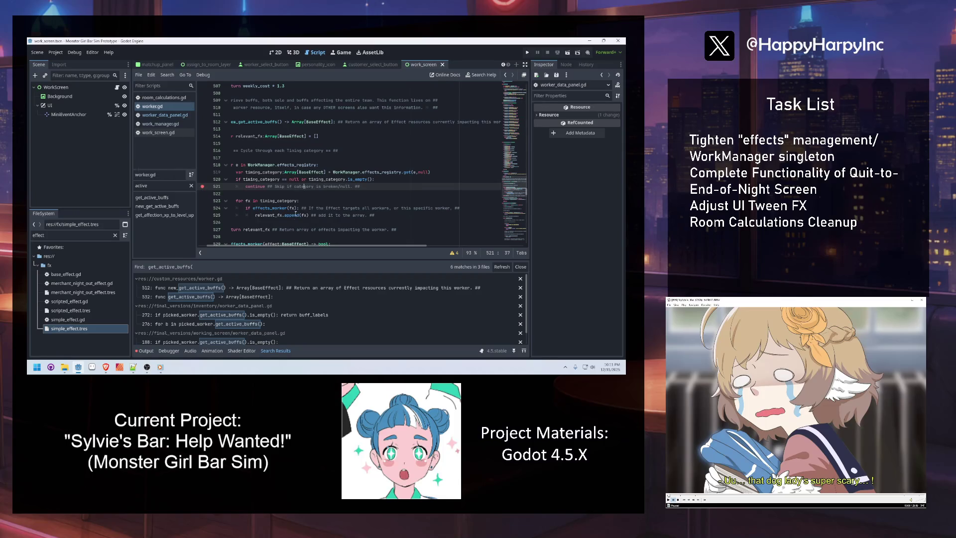
scroll(302, 250, left, 2)
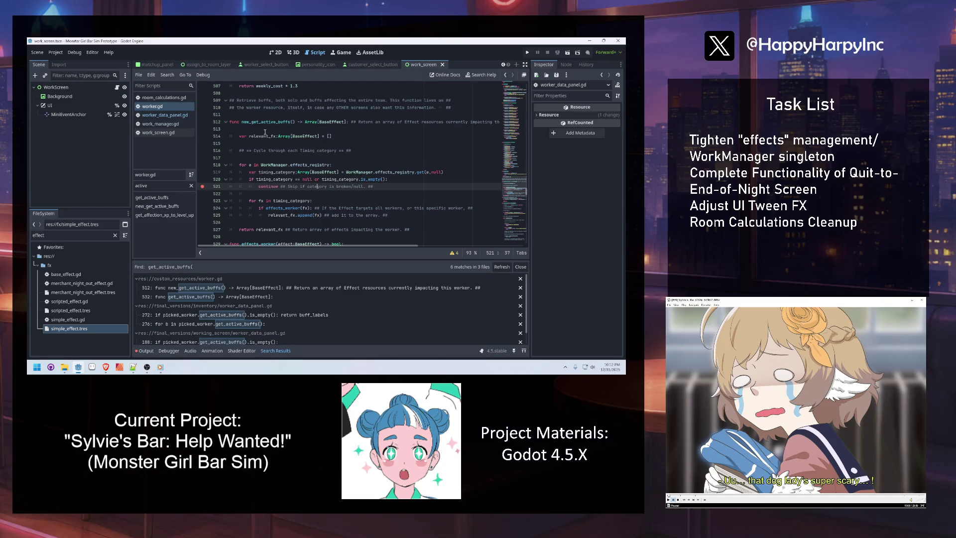
click(288, 166)
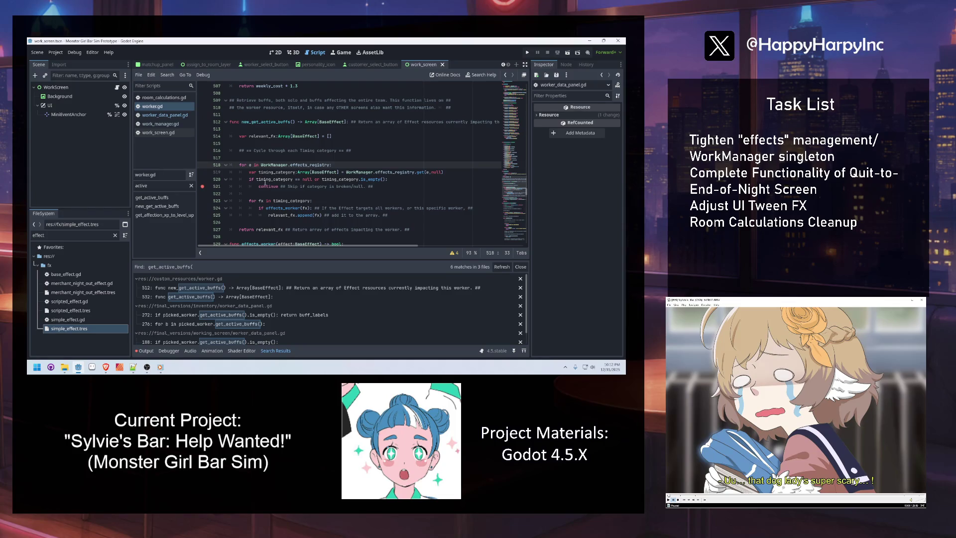
Move the Timing category comment to the end of the for-loop line and delete the leftover blank lines.
drag(352, 150, 238, 151)
key(BackSpace)
click(378, 165)
text(## == Cycle through each Timing category == ##)
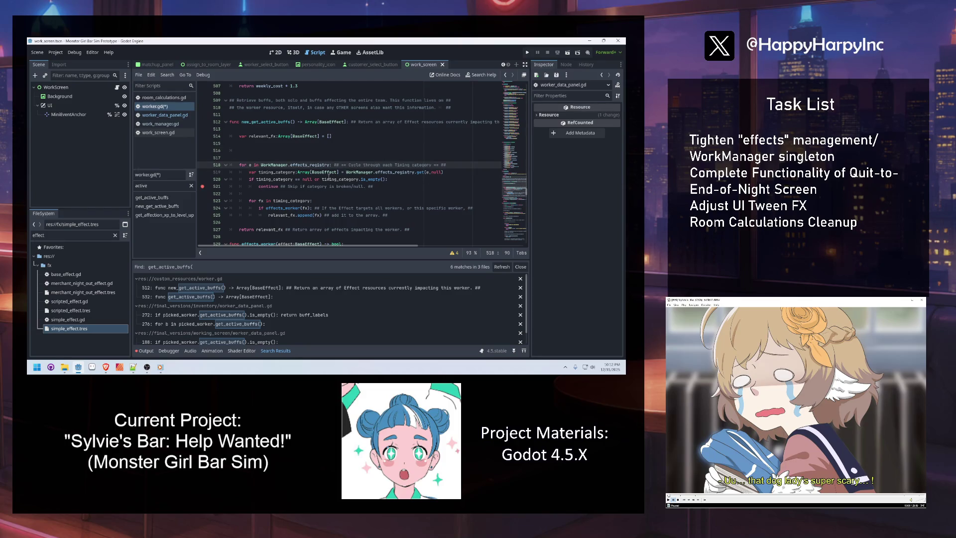
click(287, 150)
key(BackSpace)
key(BackSpace)
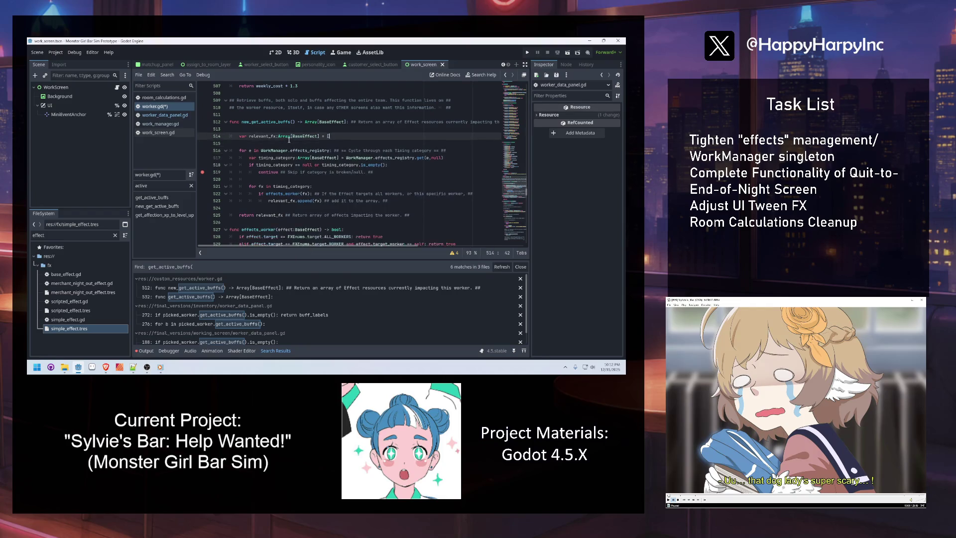
click(277, 164)
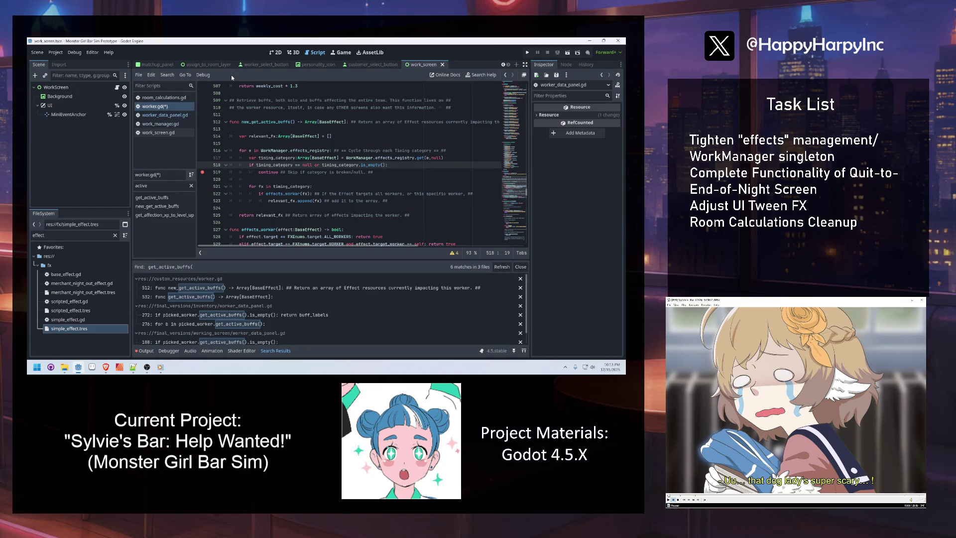
Save worker.gd after checking the new_get_active_buffs header.
click(250, 121)
click(247, 129)
key(Down)
key(Down)
key(ctrl+s)
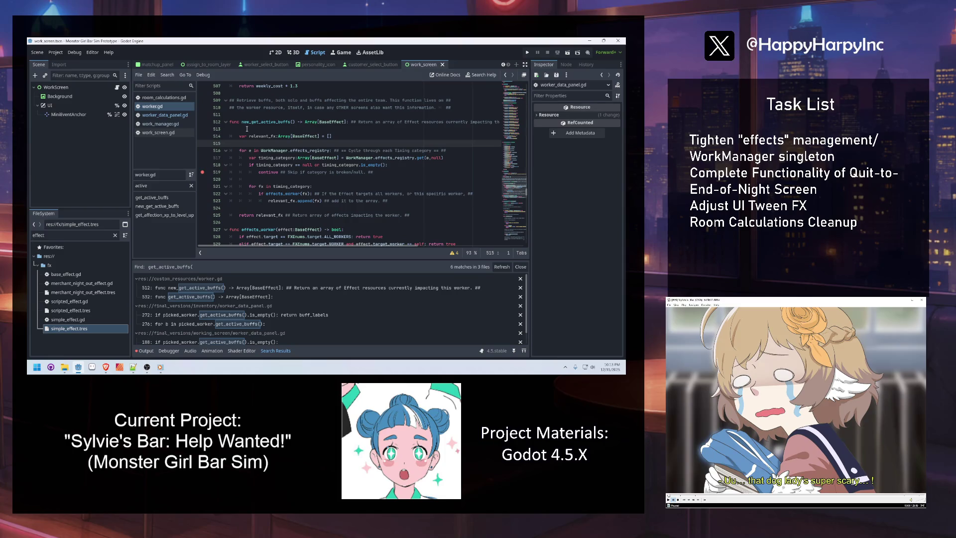
click(290, 121)
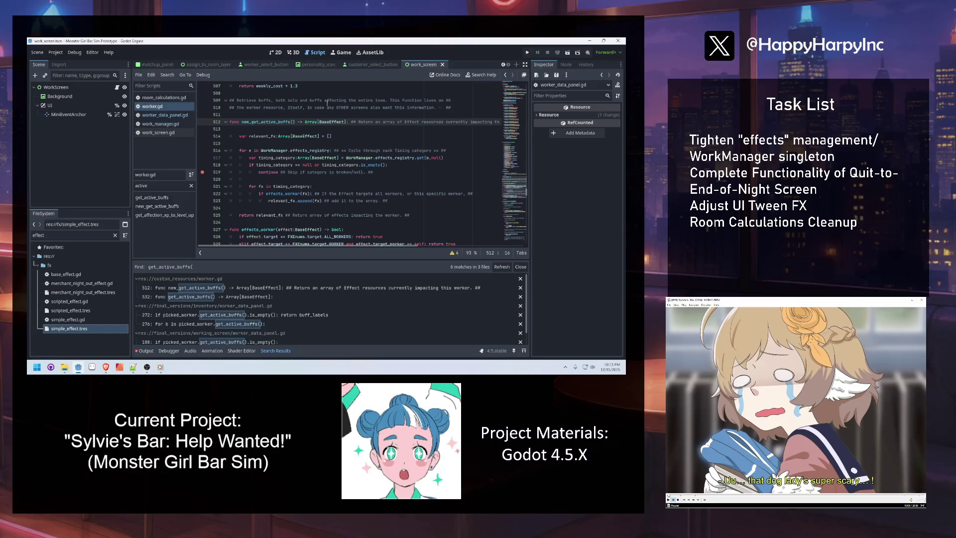
Check blank lines 513–526 in new_get_active_buffs(), save worker.gd again, and switch to the browser.
click(242, 129)
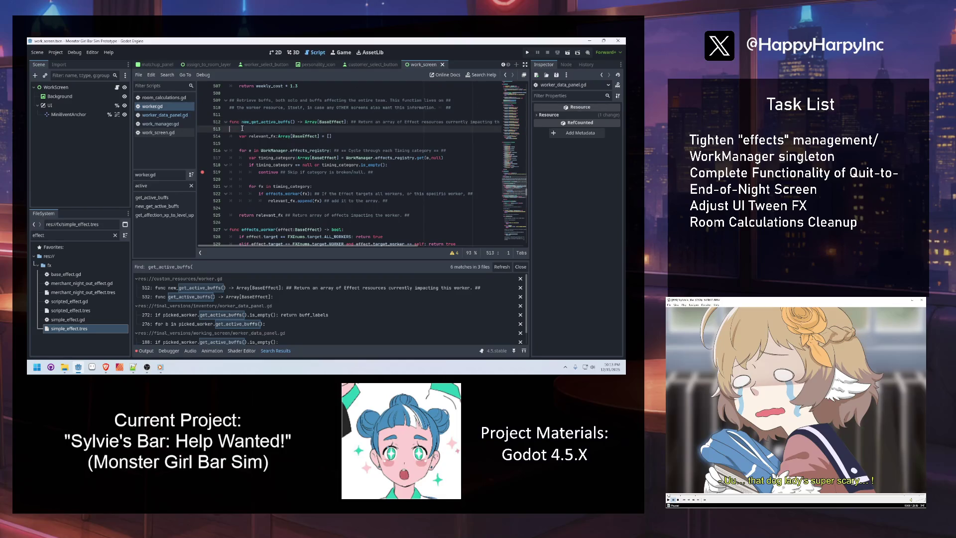
click(276, 144)
click(282, 179)
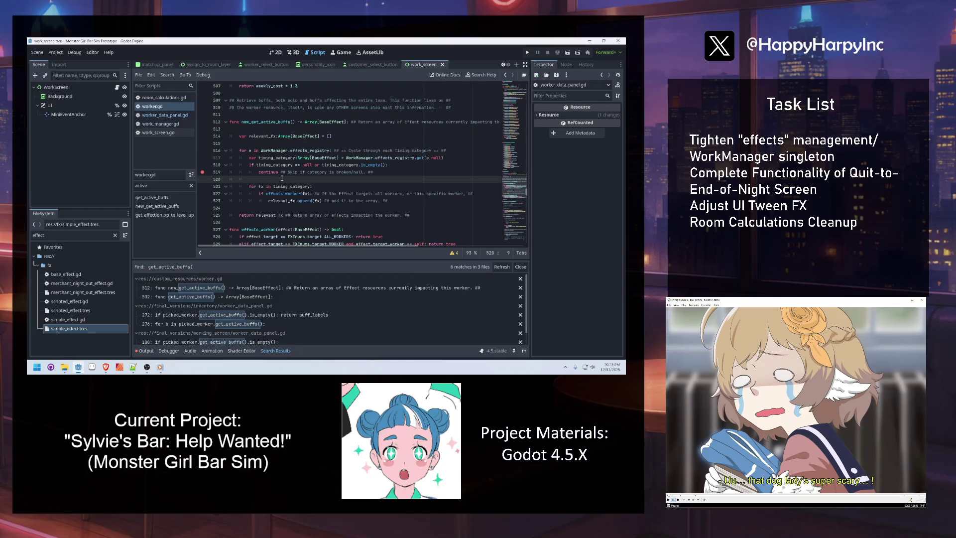
click(245, 207)
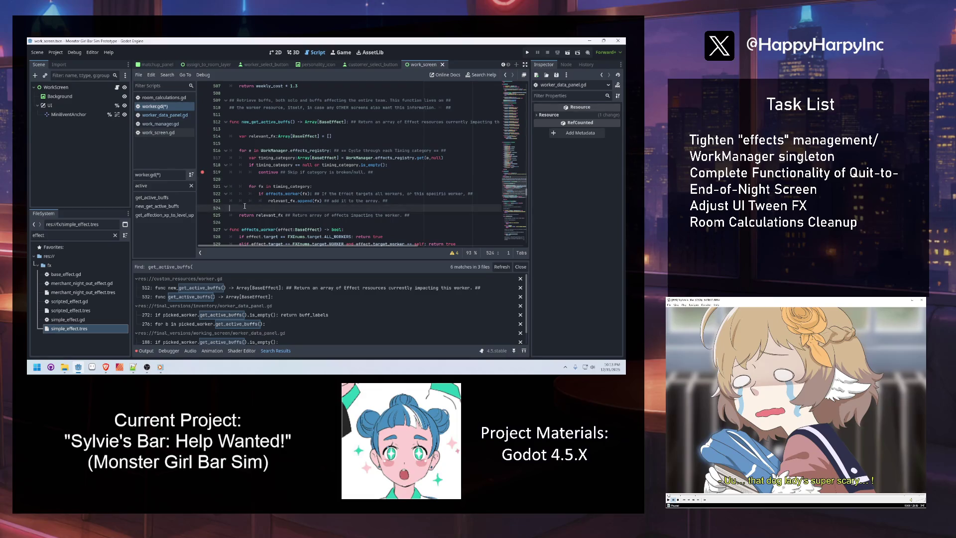
click(252, 221)
key(ctrl+s)
click(248, 207)
click(244, 179)
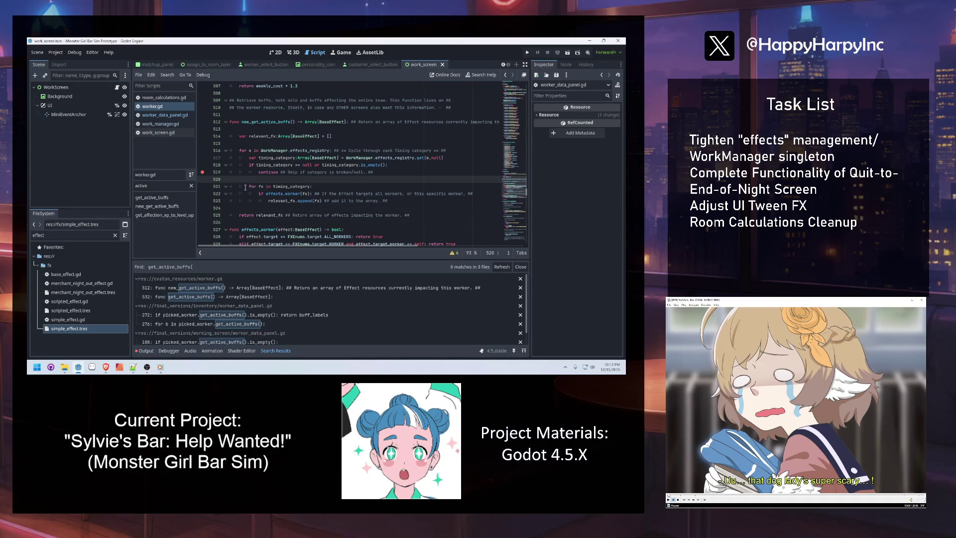
key(alt+Tab)
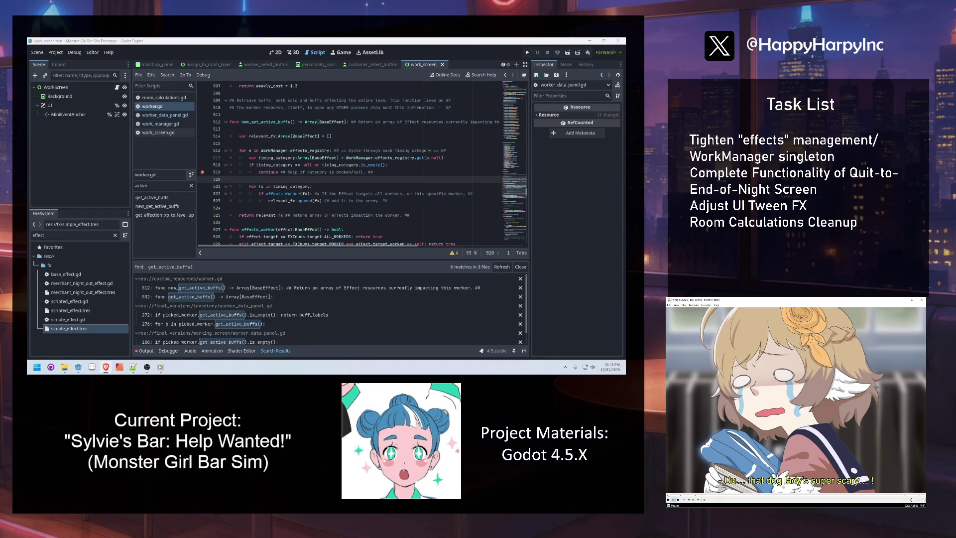